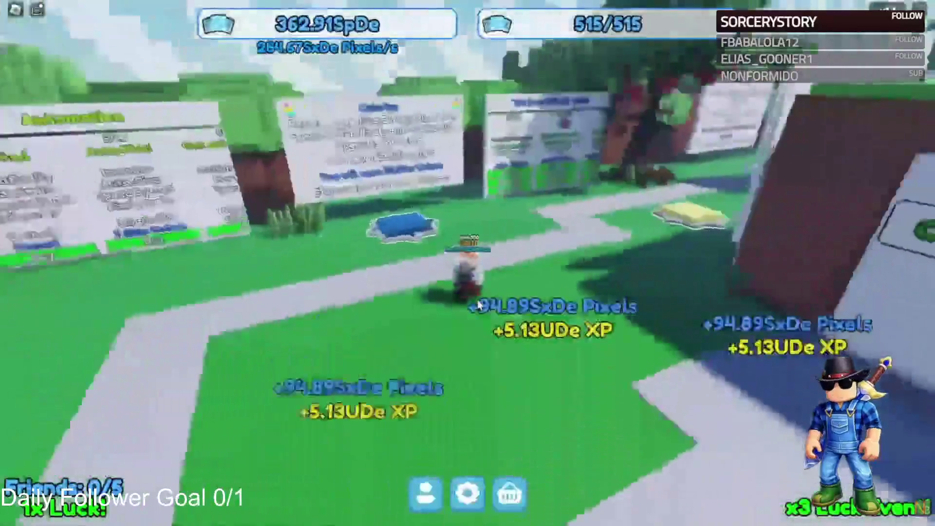
Walk past the Chromatize boards onto the yellow Hue pad to reset for 2 Hue.
key("w")
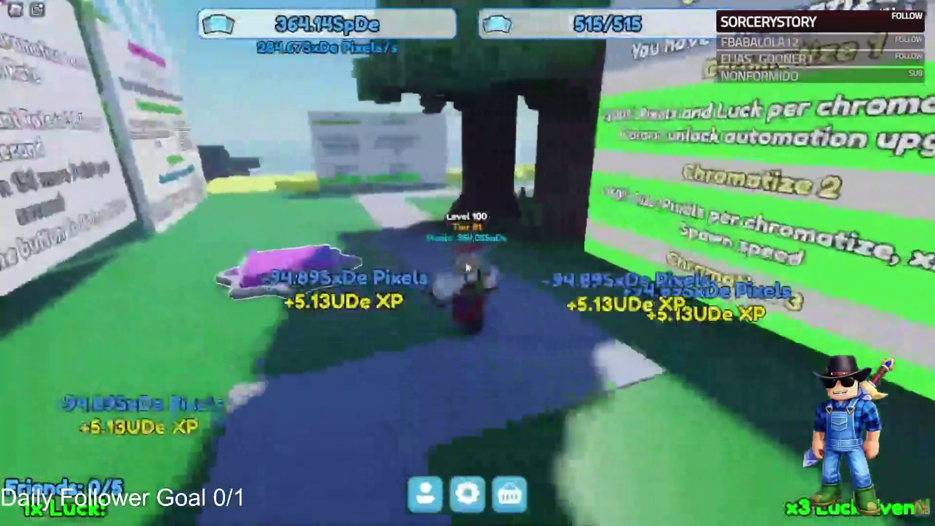
key("w")
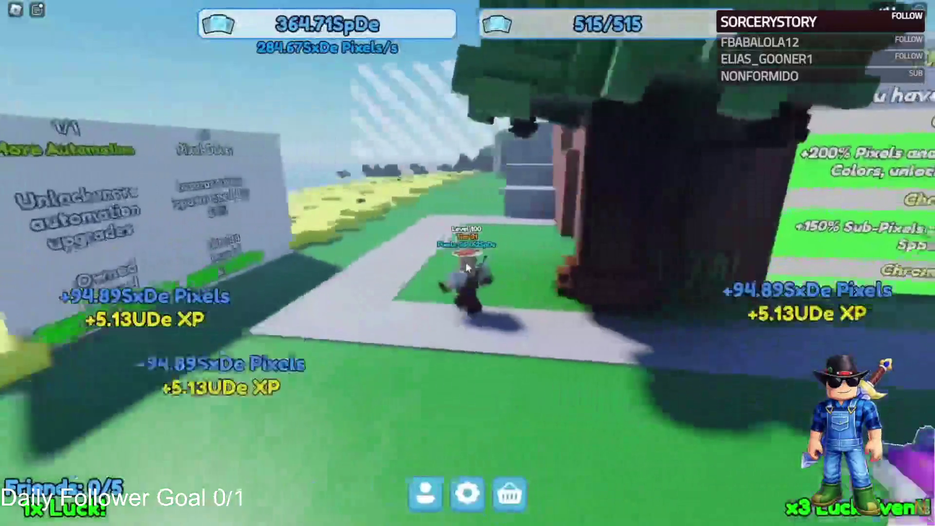
key("w")
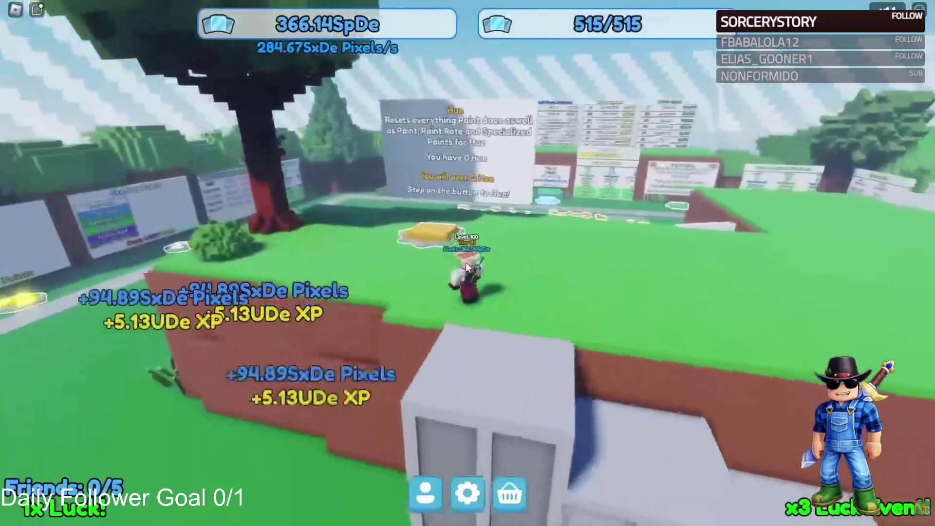
Walk past the Hue upgrade boards onto the Starter Rune pad to roll a Basic Rune.
key("w")
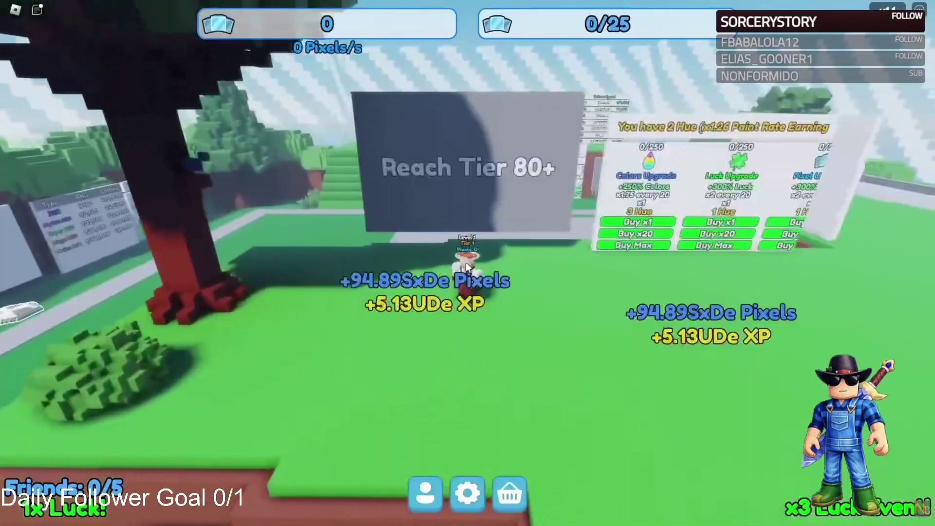
key("w")
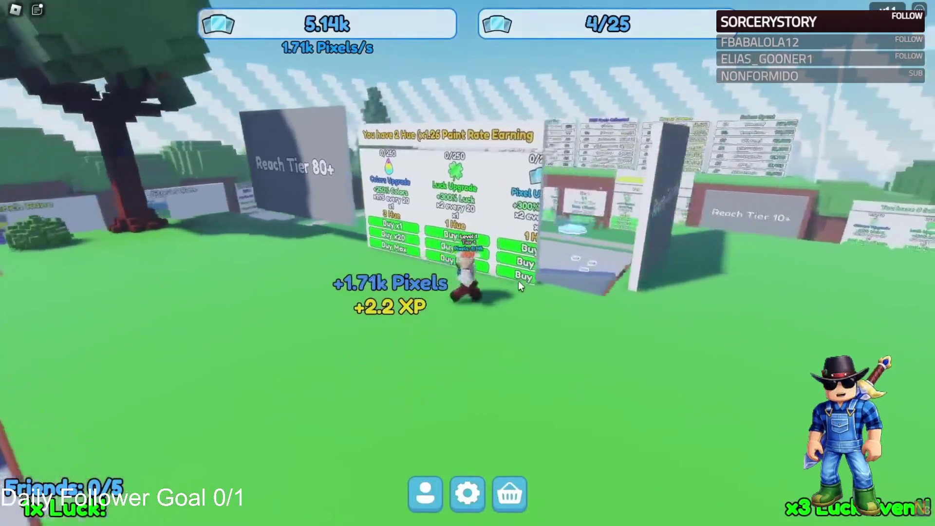
key("w")
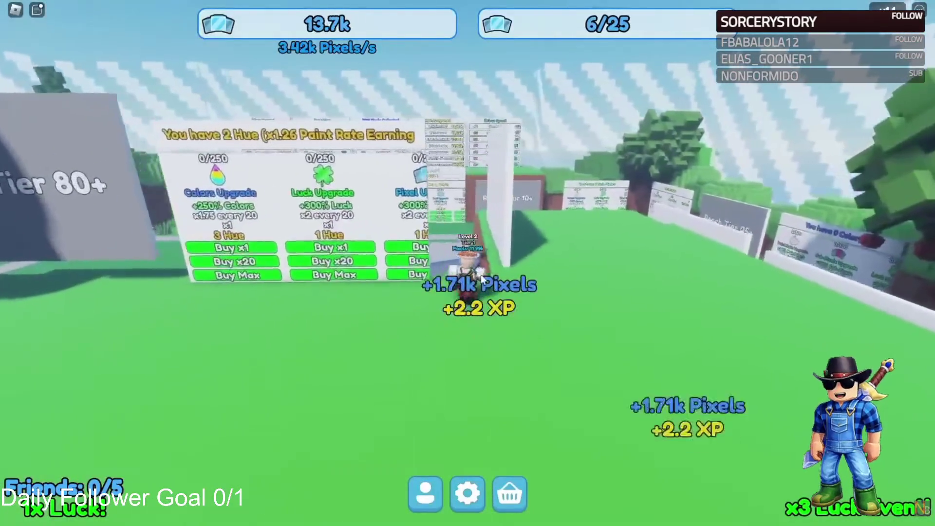
key("w")
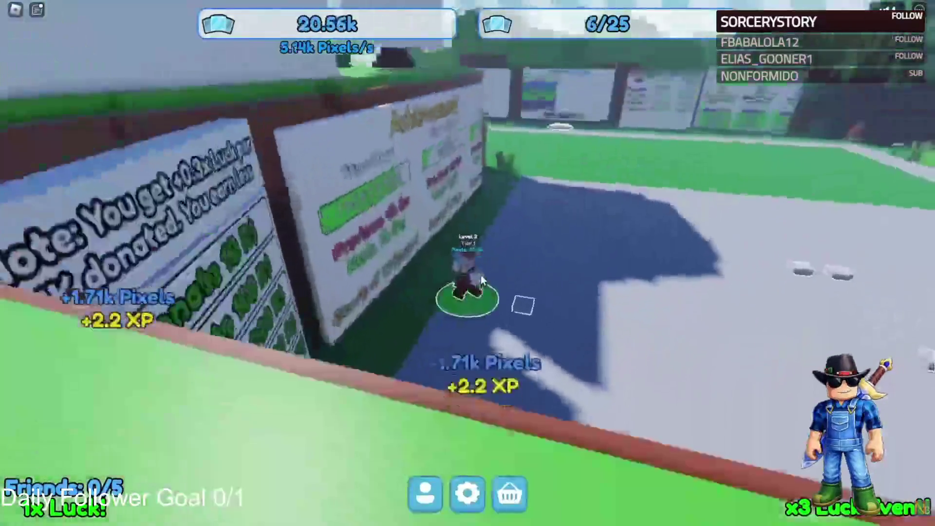
key("w")
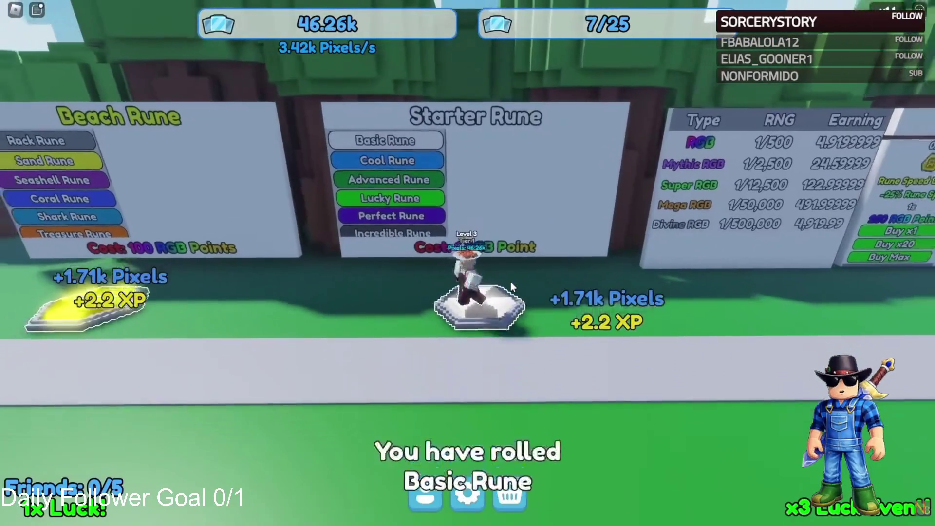
key("a")
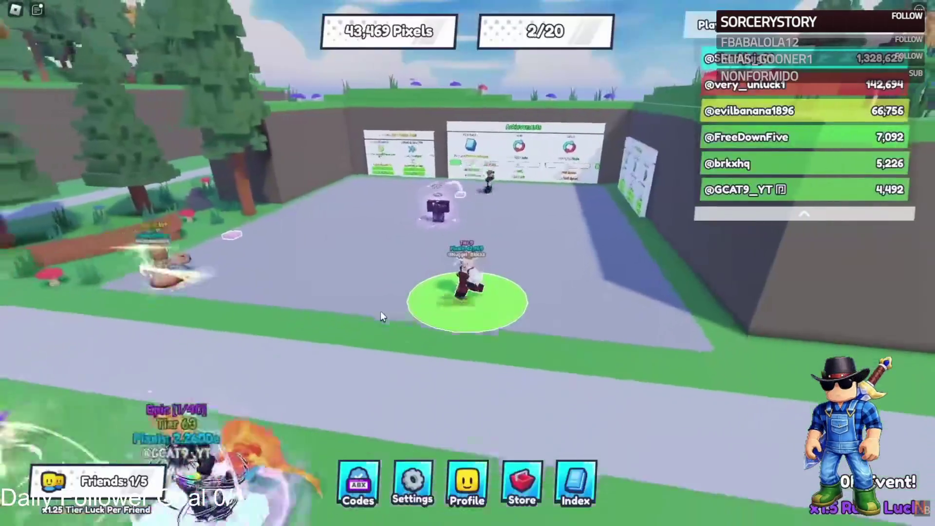
Turn the camera around the rolling pad while rolling up to Tier 7.
key("Left")
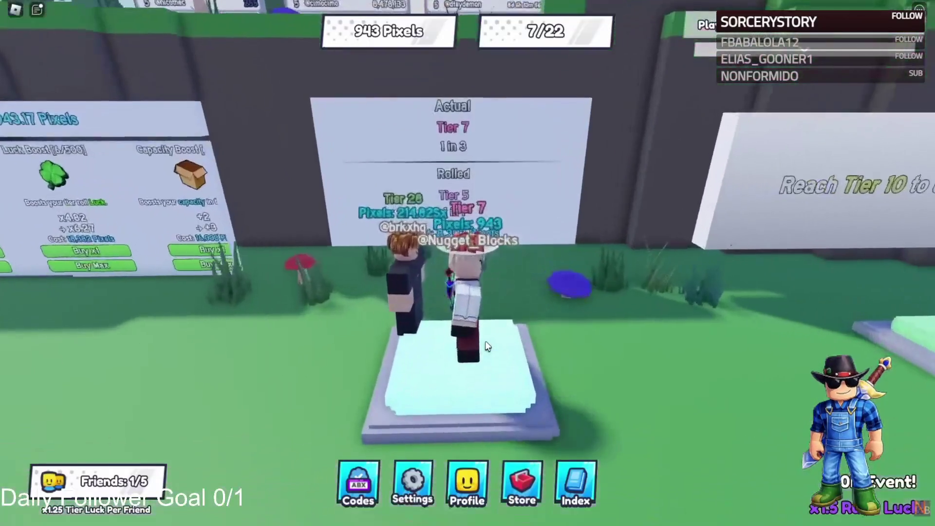
Step off the rolling pad, heading for the clover game's Diamond Upgrades Coal Multiplier offer.
key("a")
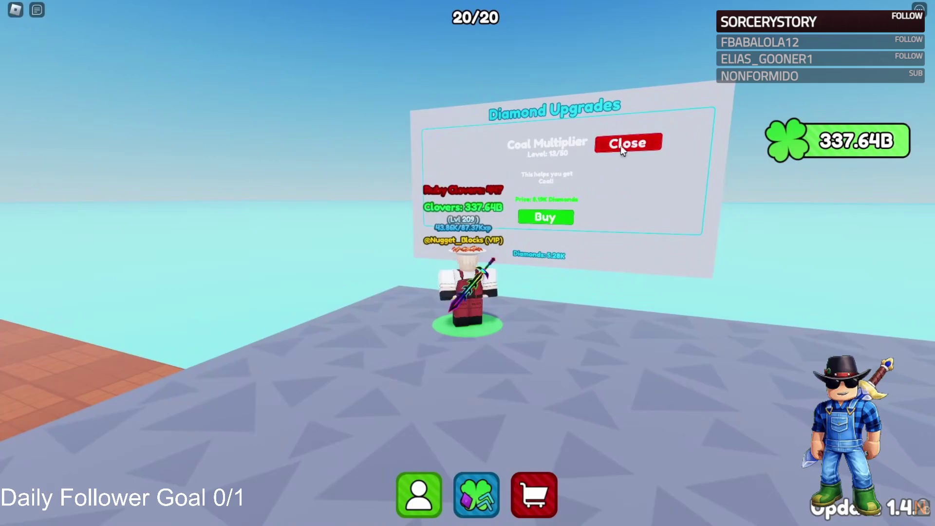
Close the Coal Multiplier upgrade offer, leaving it at level 18/50.
left_click(622, 146)
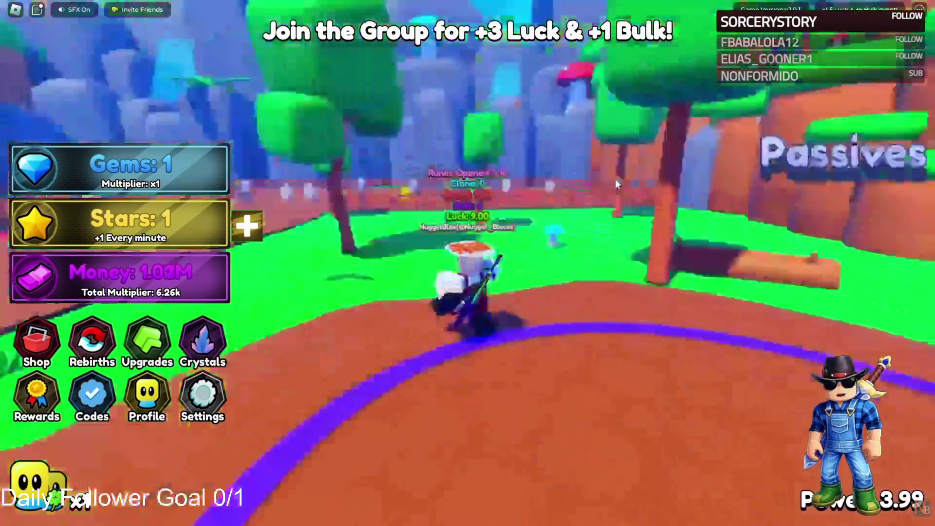
Collect crystals across the field toward 3.04M Money, backing away from the Magic Forest portal.
key("d")
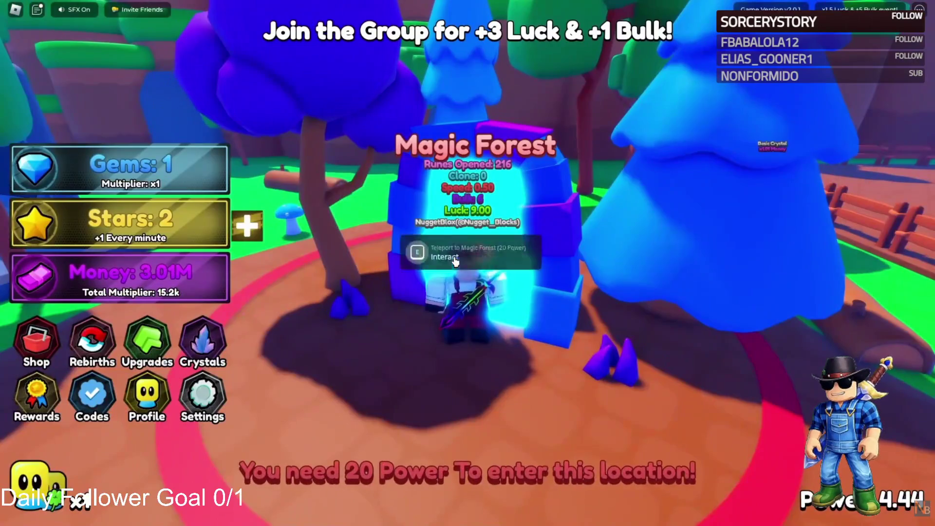
key("s")
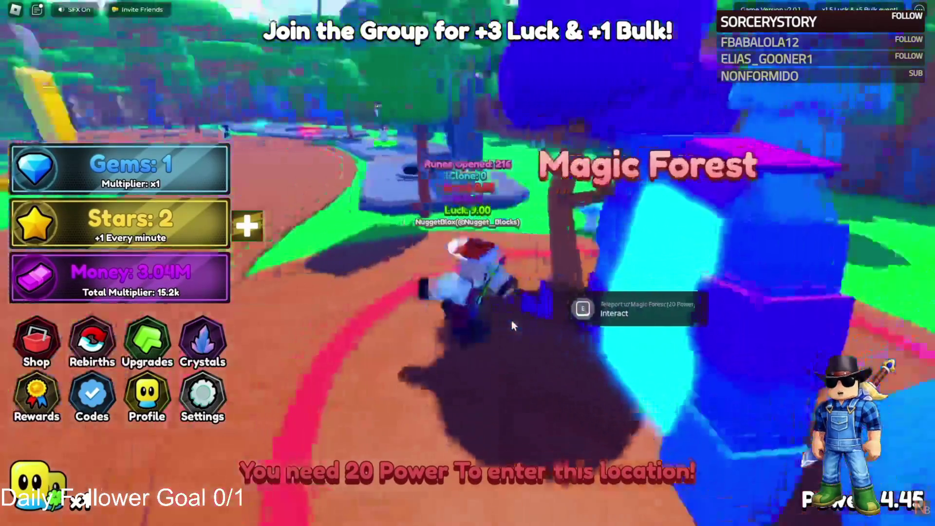
key("d")
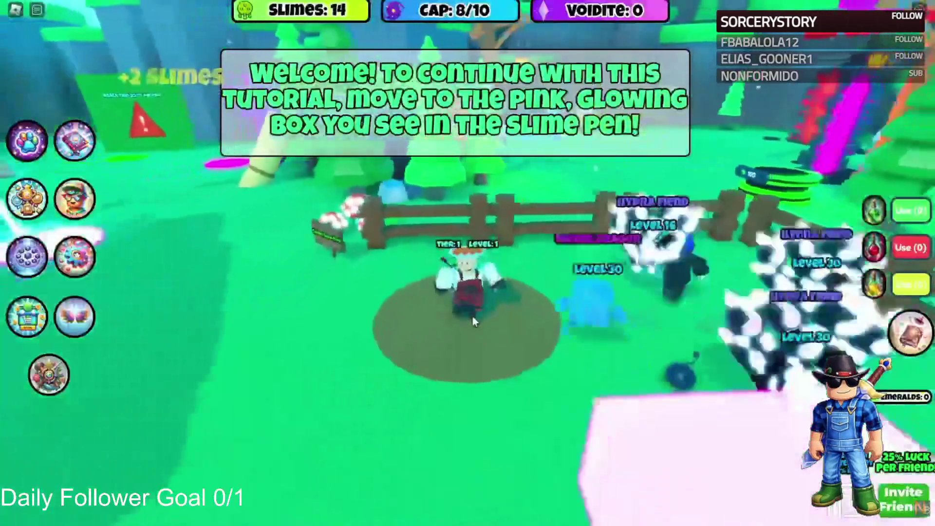
Collect slimes in the pen and buy a slime tier to raise capacity.
key("w")
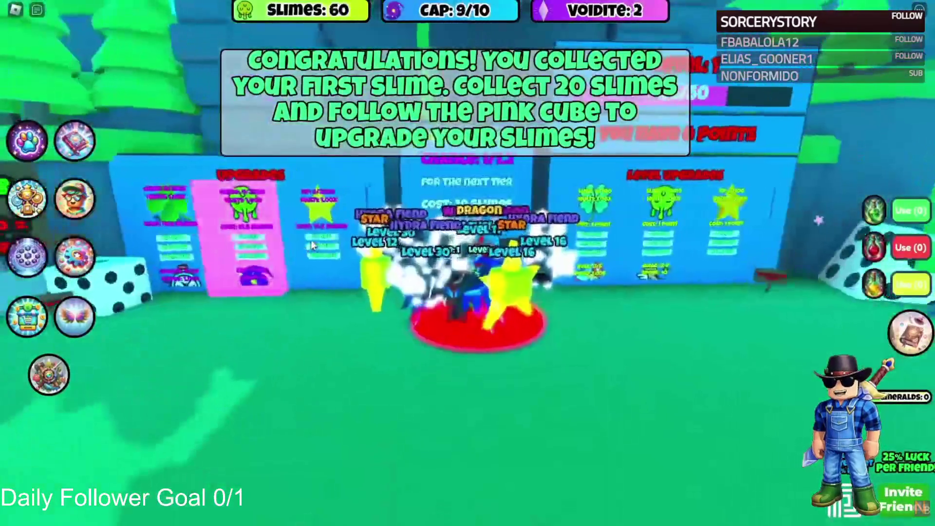
key("s")
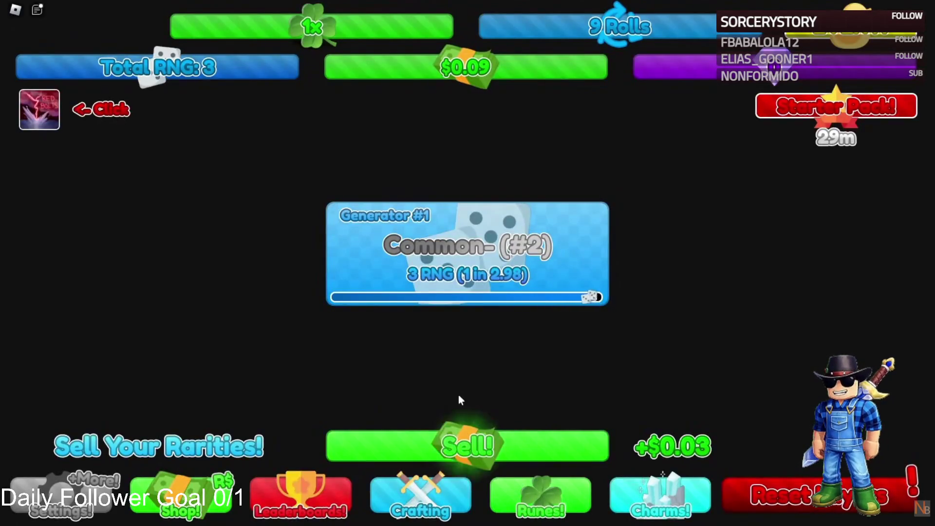
Sell the rolled rarities for $0.12, then view the leaderboards and crafting requirements.
left_click(471, 443)
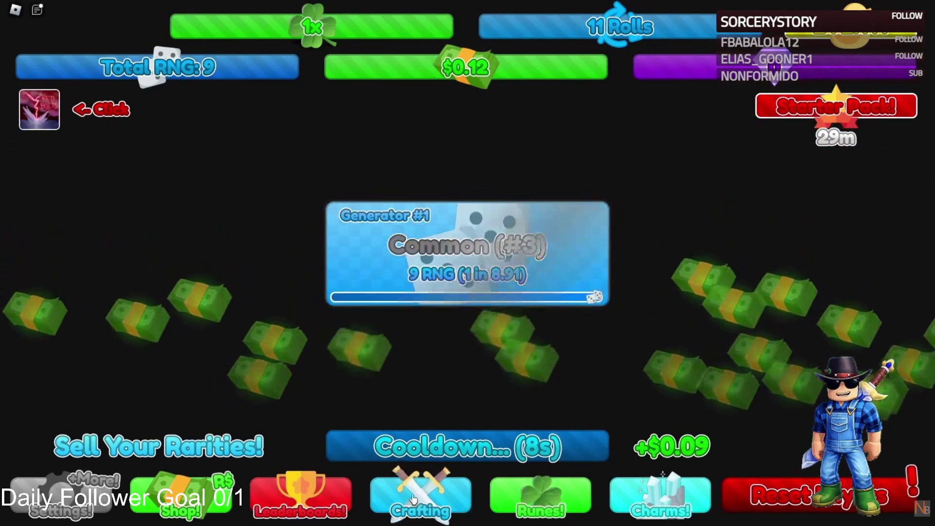
left_click(323, 498)
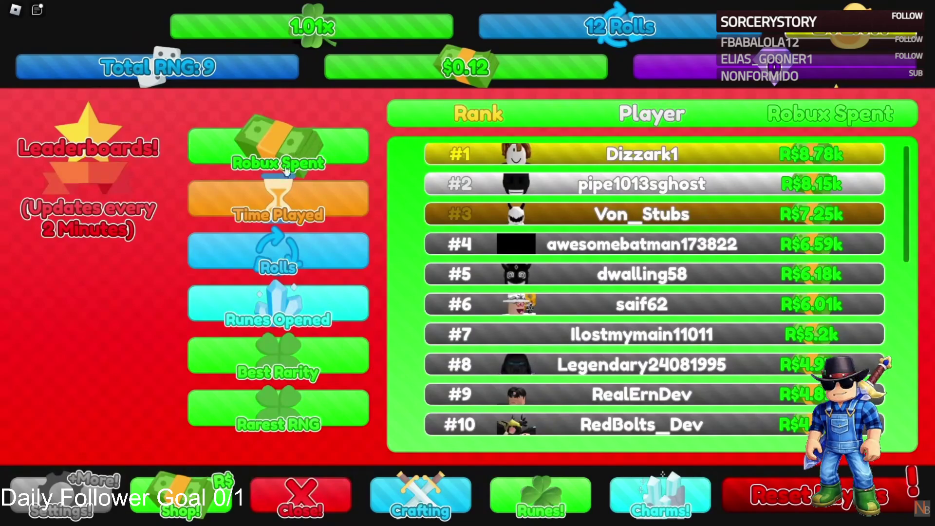
left_click(419, 495)
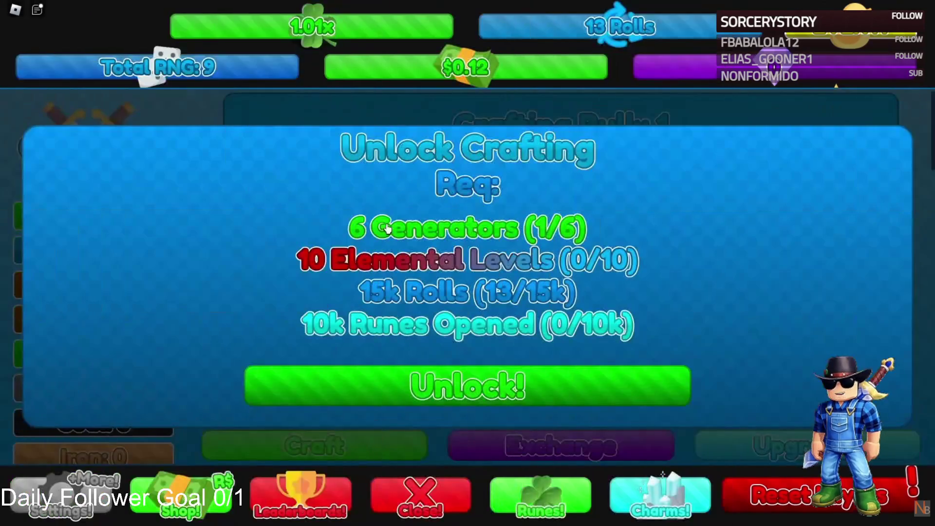
left_click(405, 490)
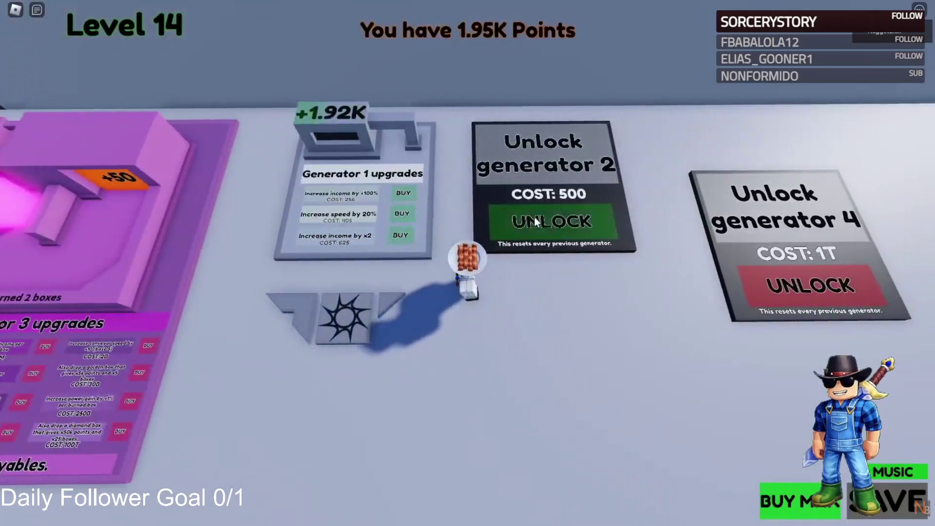
Unlock Generator 2 and raise its power to 7.
left_click(534, 217)
left_click(568, 327)
left_click(567, 328)
left_click(568, 328)
left_click(568, 327)
left_click(568, 327)
left_click(568, 327)
left_click(568, 327)
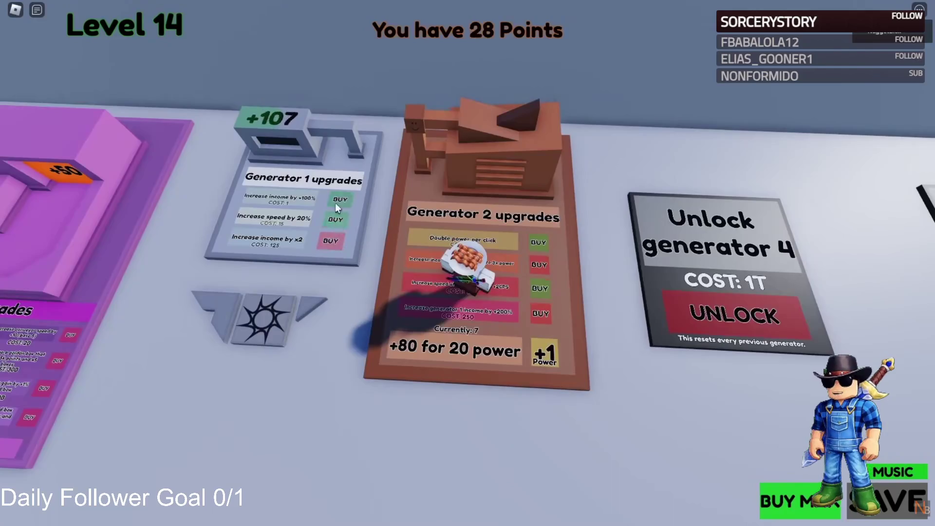
Buy two generator income upgrades, then walk to the Generator 7 board to collect apples.
left_click(338, 200)
left_click(338, 200)
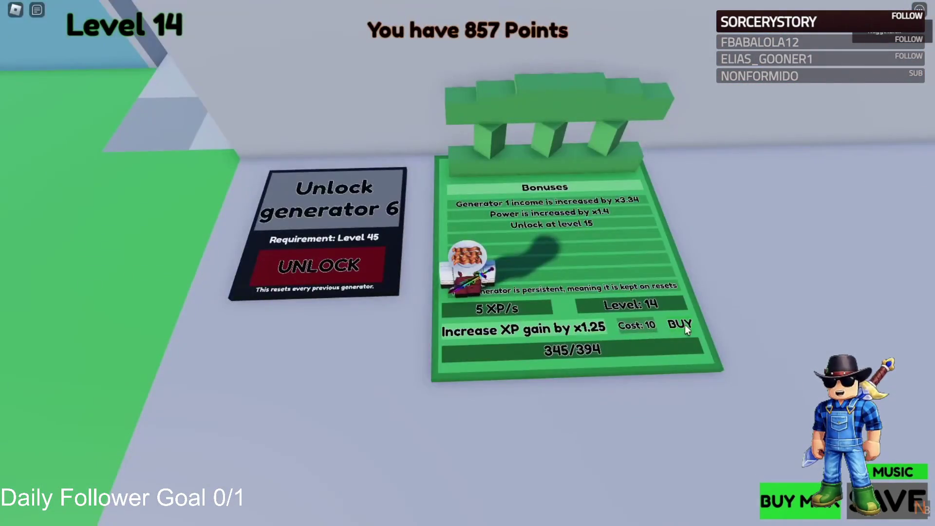
left_click(685, 325)
key("w")
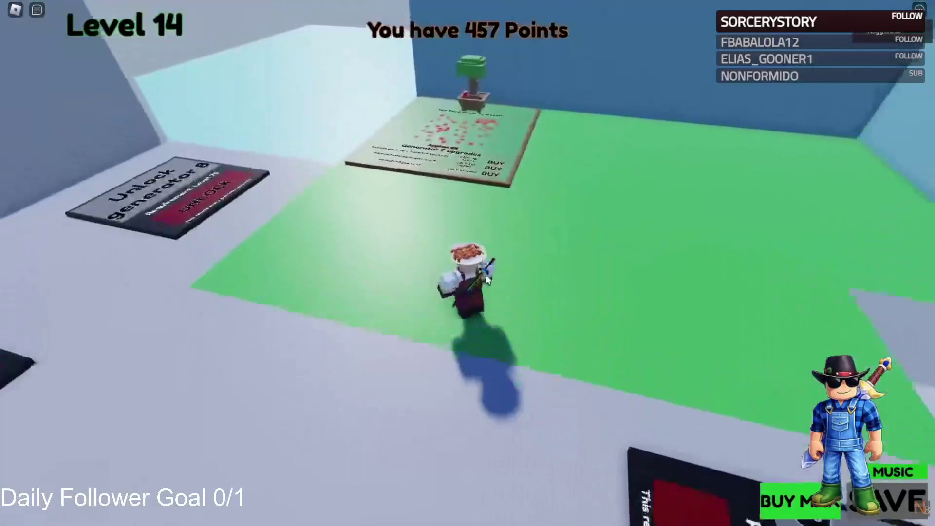
key("w")
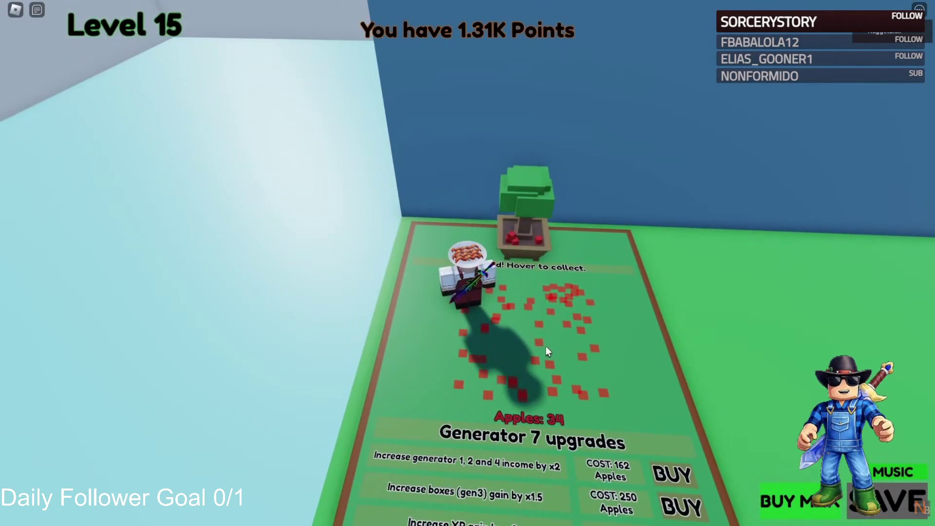
scroll(551, 286, "down", 3)
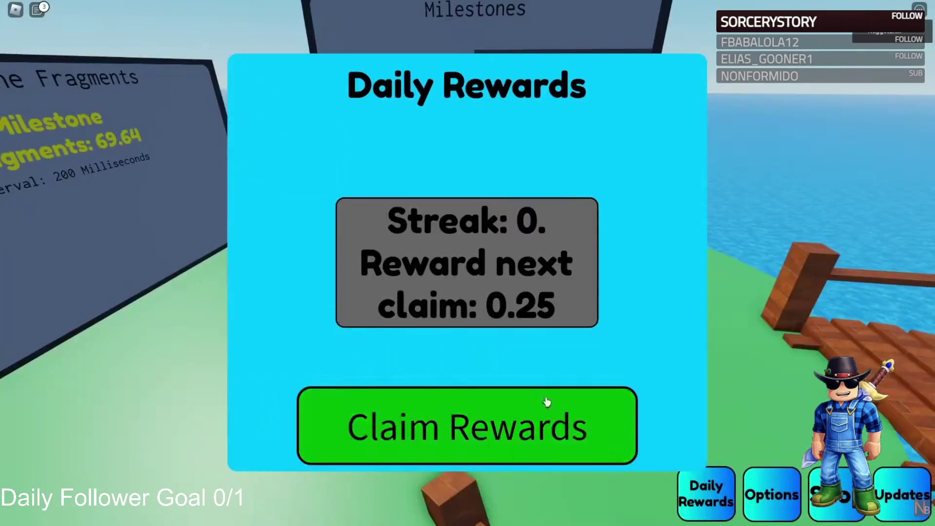
Claim the daily reward and close the Daily Rewards window.
left_click(547, 402)
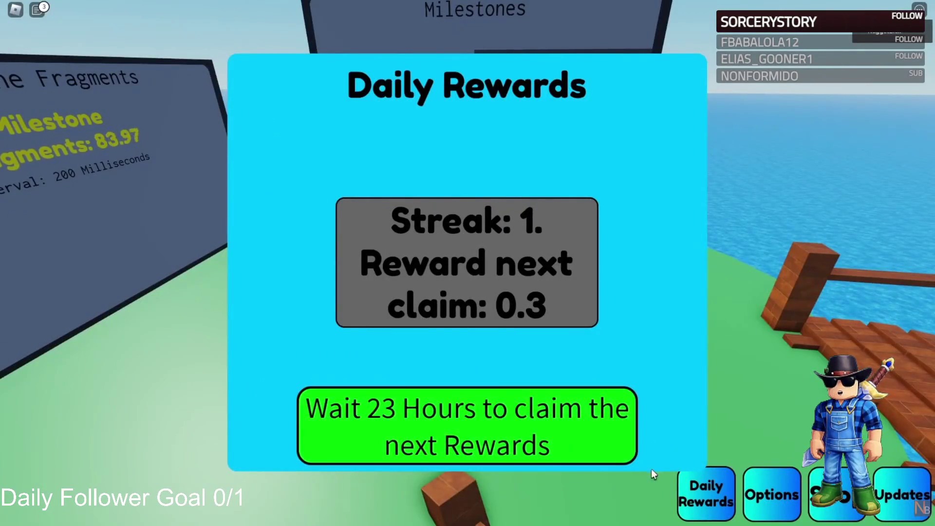
left_click(694, 496)
key("Left")
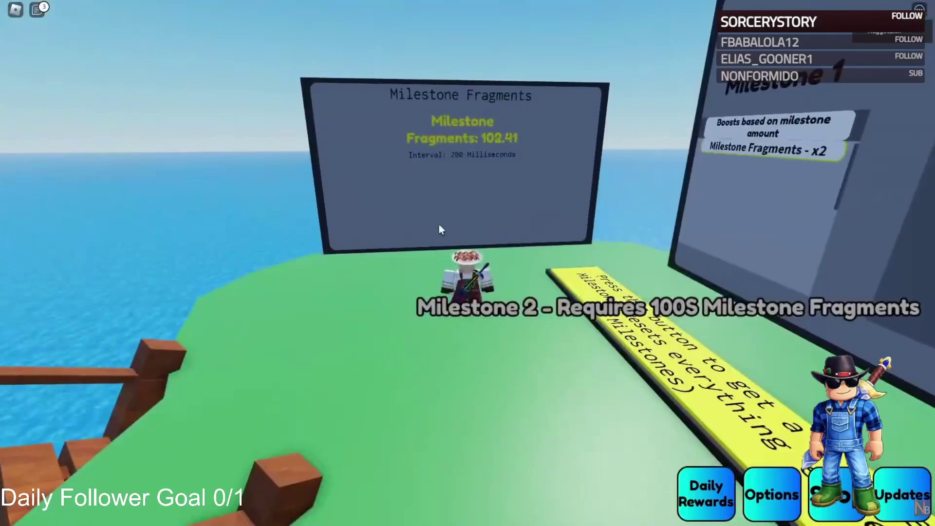
Walk onto the magenta Addition pad to collect points, then toward the Multiplication pad.
key("Left")
key("a")
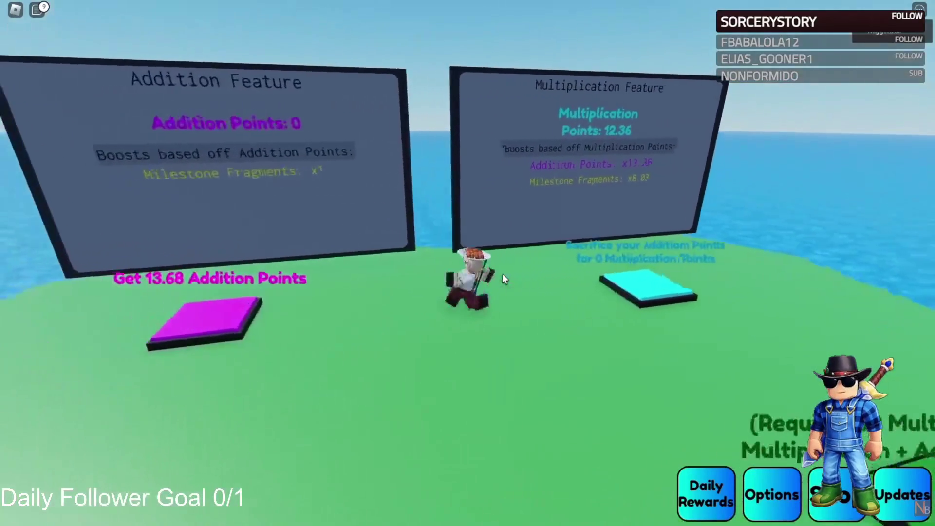
key("Right")
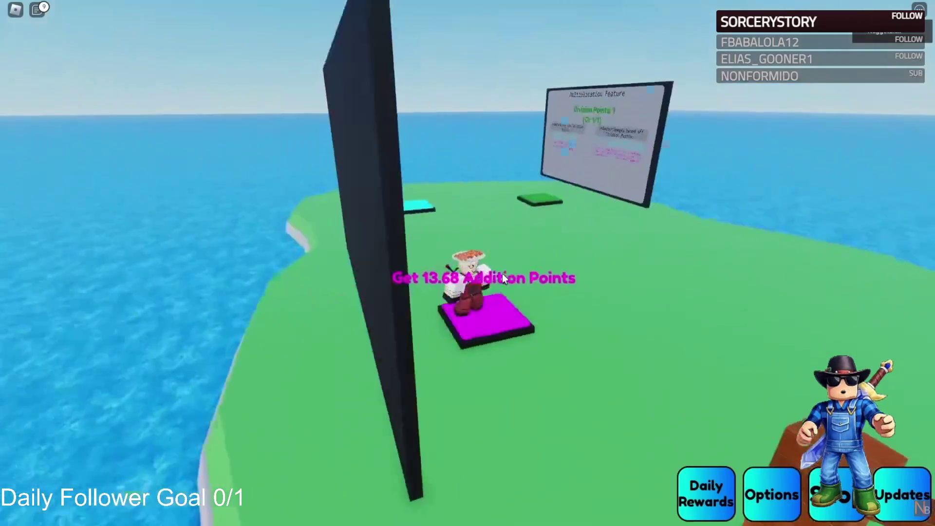
key("Left")
key("w")
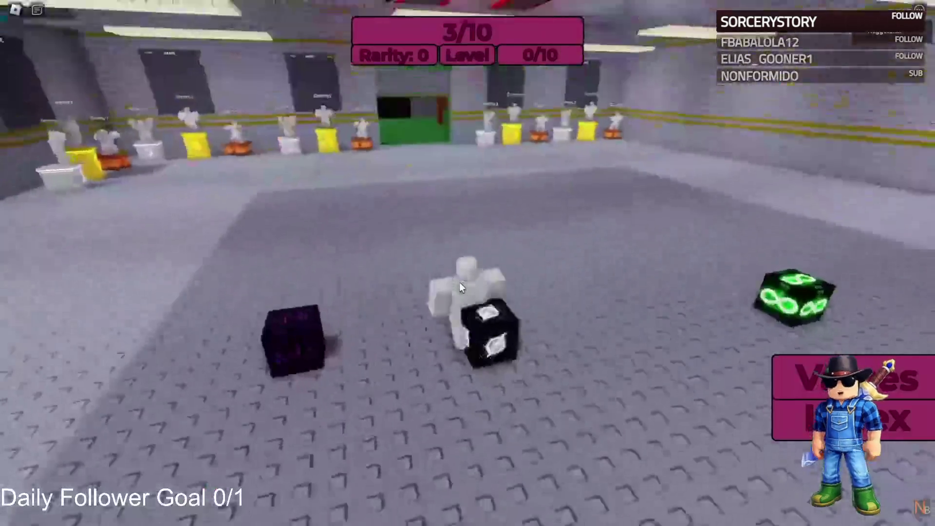
Collect a cube and walk over to the upgrades board.
key("w")
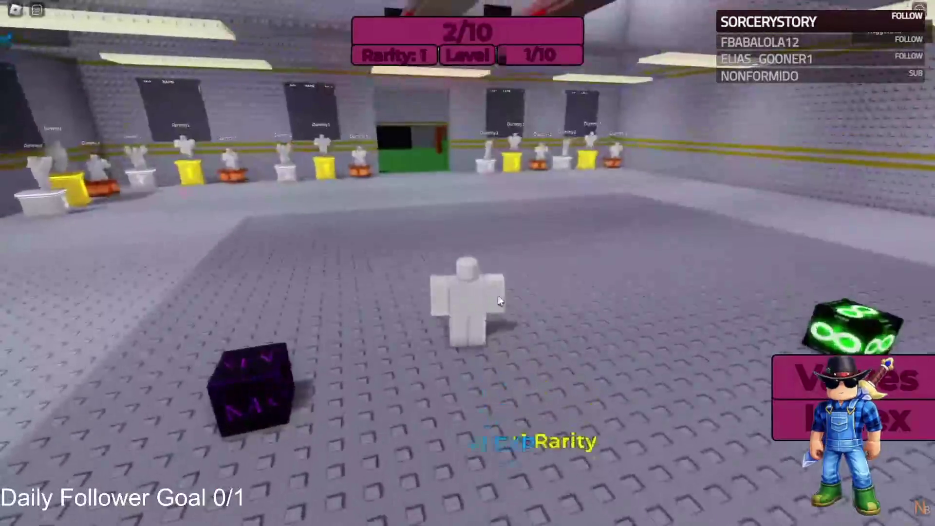
key("Right")
key("w")
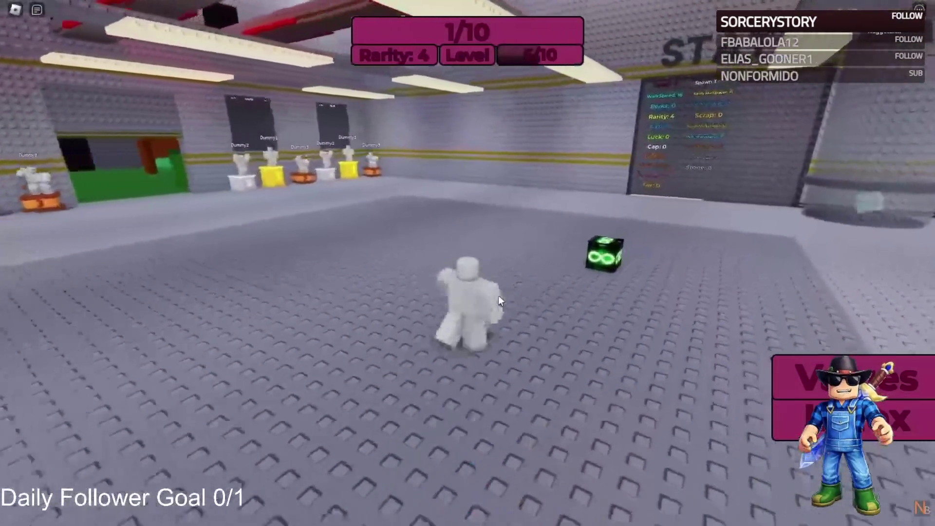
key("Right")
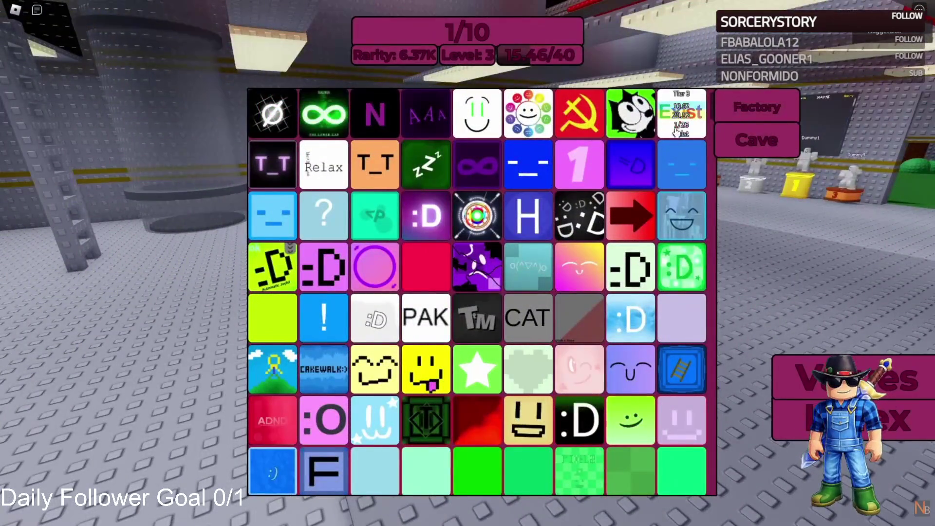
scroll(639, 439, "down", 3)
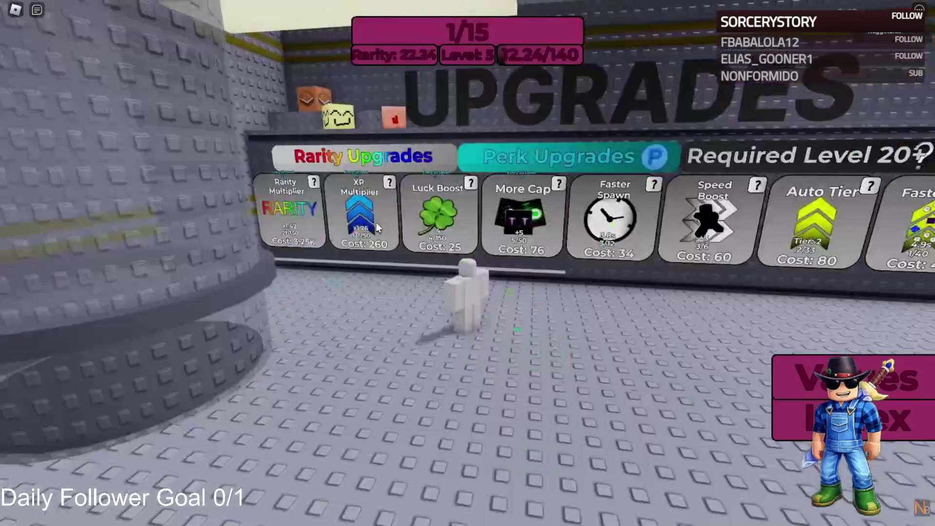
Buy one level each of Perk Luck Boost and Perk XP Multiplier under Perk Upgrades.
left_click(562, 147)
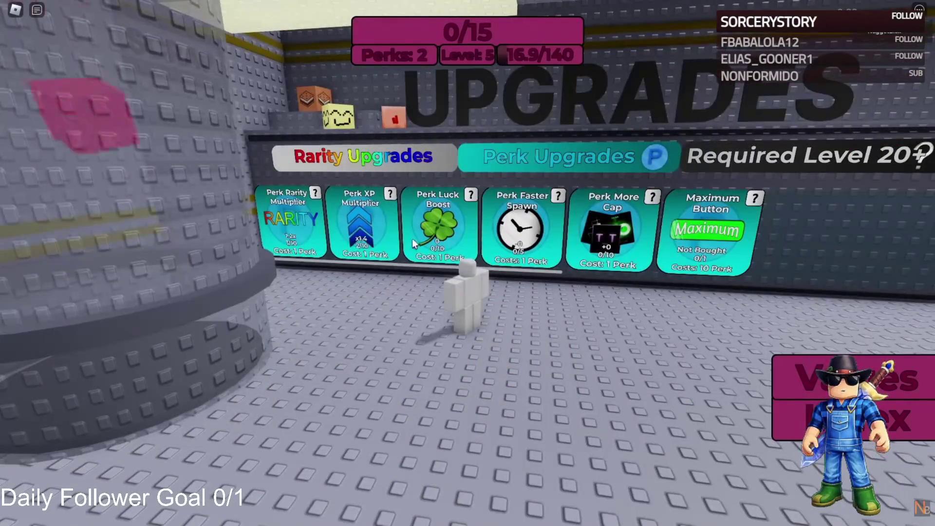
left_click(434, 229)
left_click(370, 229)
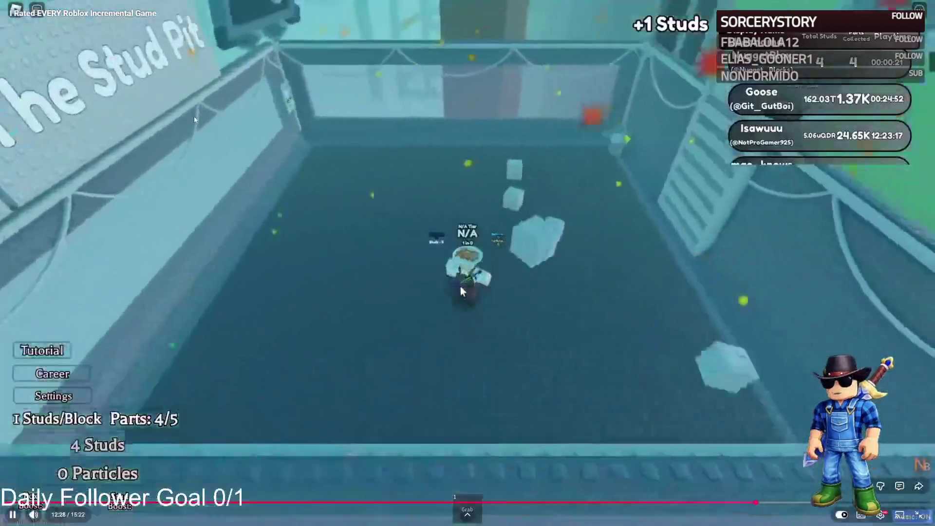
Take the incremental game video out of fullscreen and return to the Roblox Studio window.
left_click(460, 286)
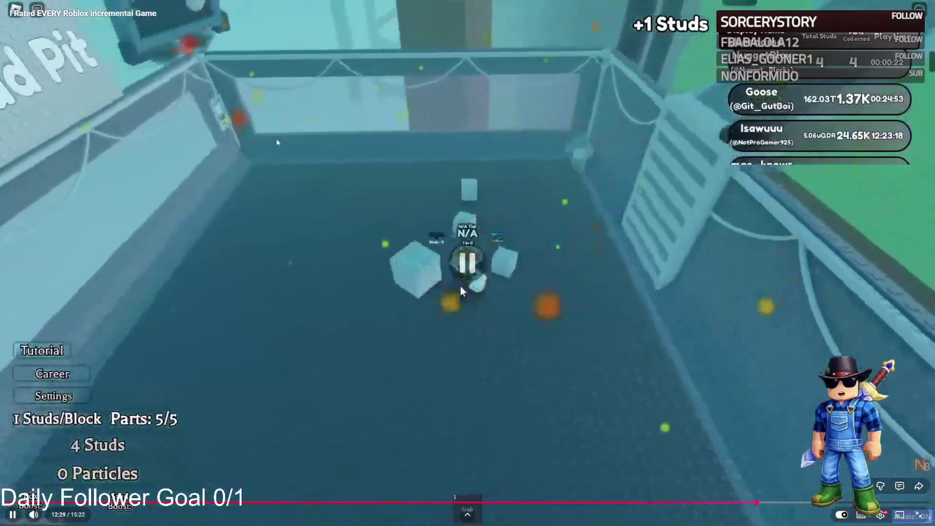
double_click(460, 291)
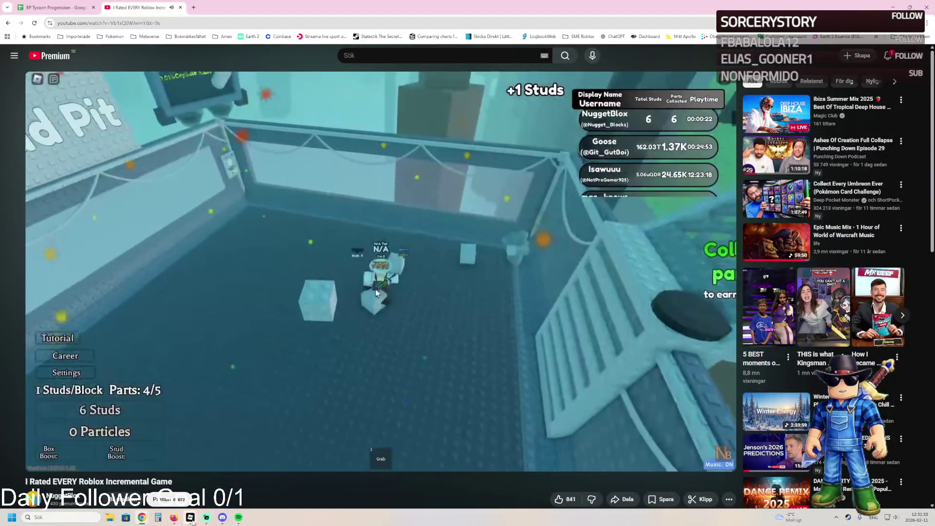
left_click(227, 478)
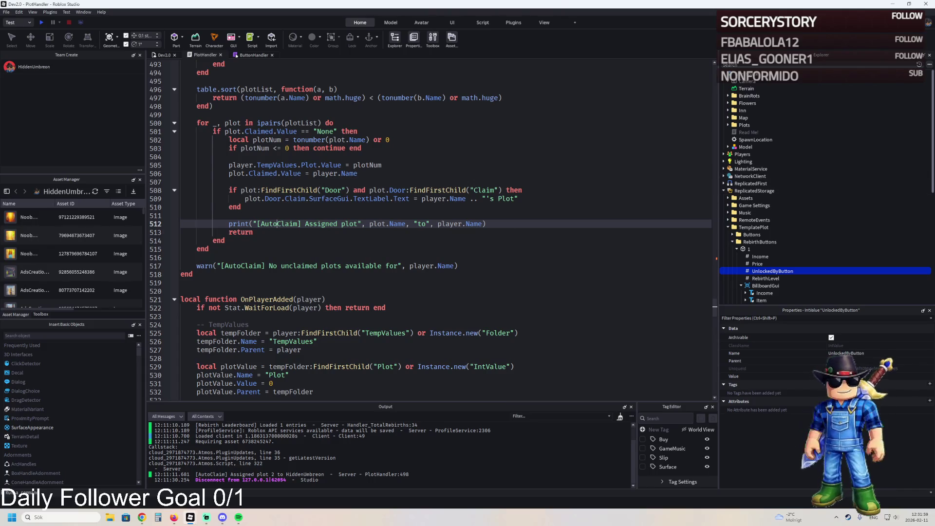
Duplicate rebirth button 1's Price value, rename the copy Id, then delete it.
left_click(832, 263)
key("ctrl+d")
key("F2")
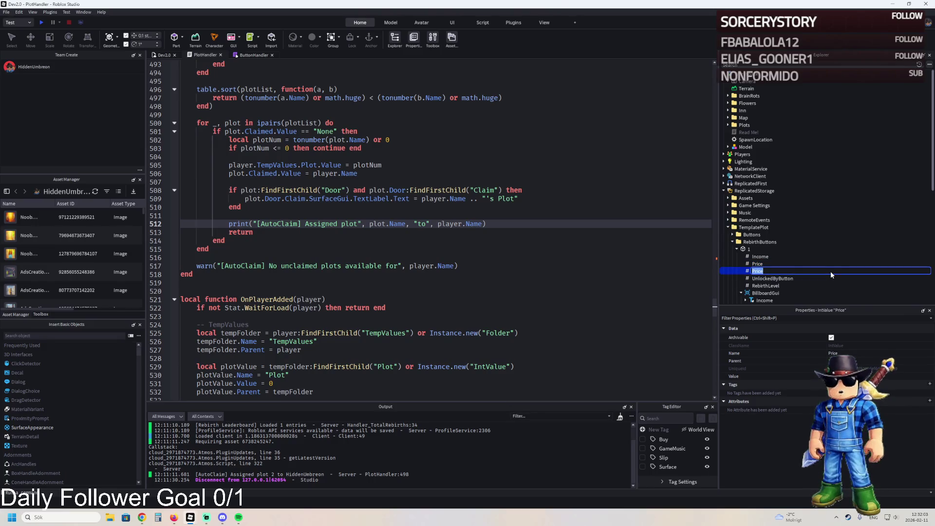
type("Id")
key("Return")
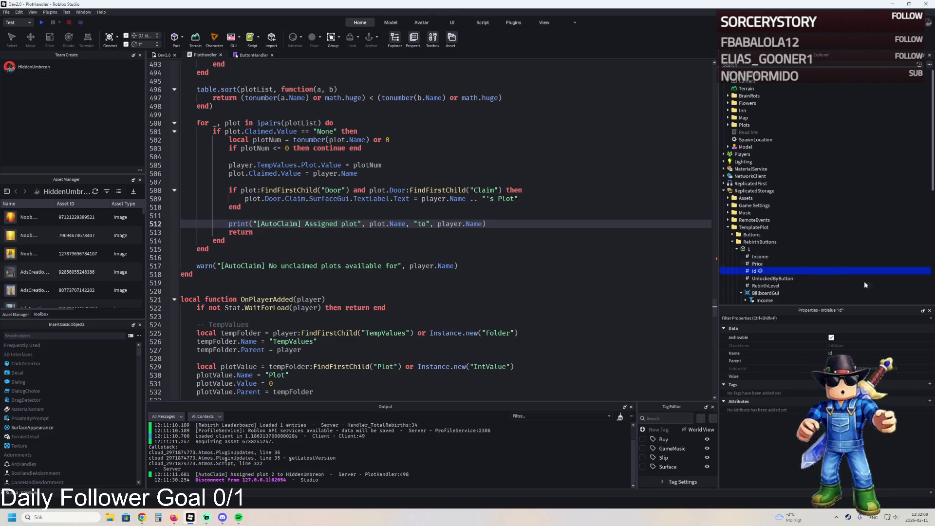
key("Delete")
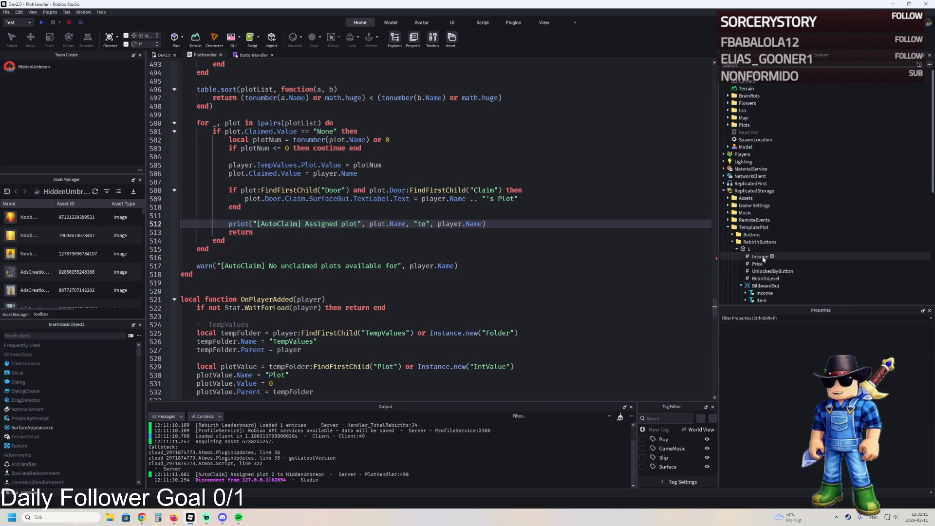
Insert a StringValue named Id directly under rebirth button 1.
left_click(762, 266)
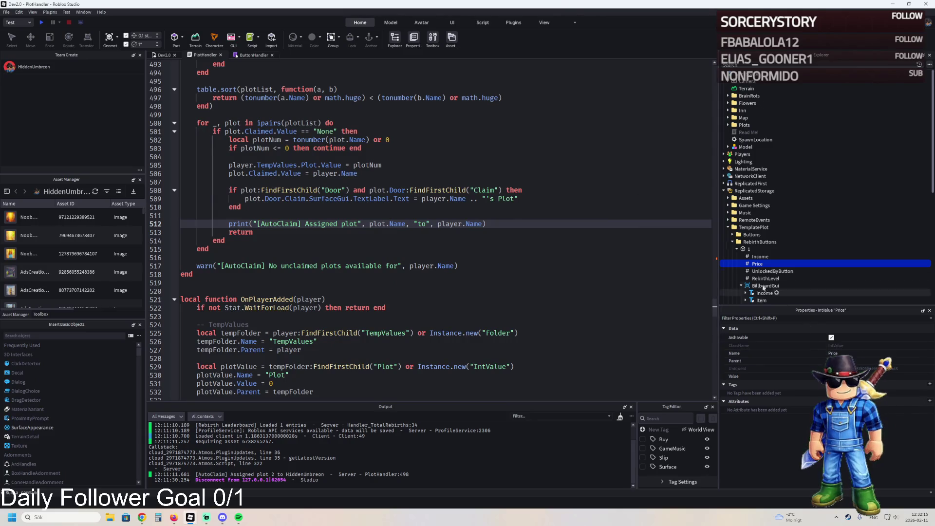
left_click(768, 263)
type("string")
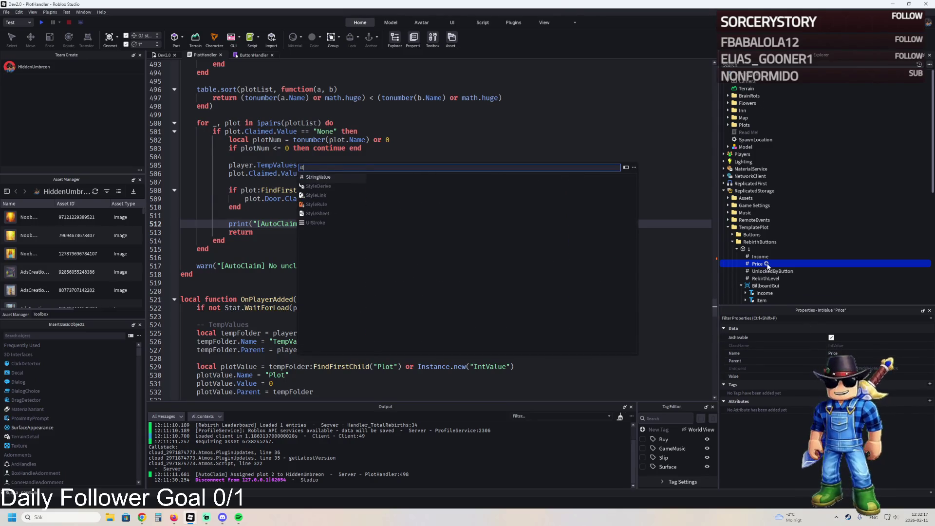
key("Return")
left_click_drag(759, 274, 752, 248)
type("Id")
key("Return")
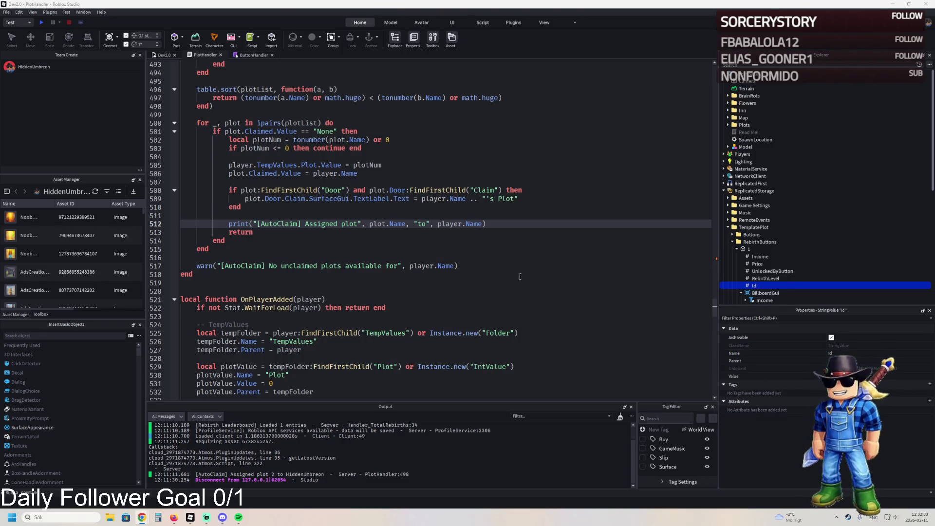
Rename UnlockedByButton to SpawnOnButton.
double_click(775, 271)
type("SpawnOnButton")
key("Return")
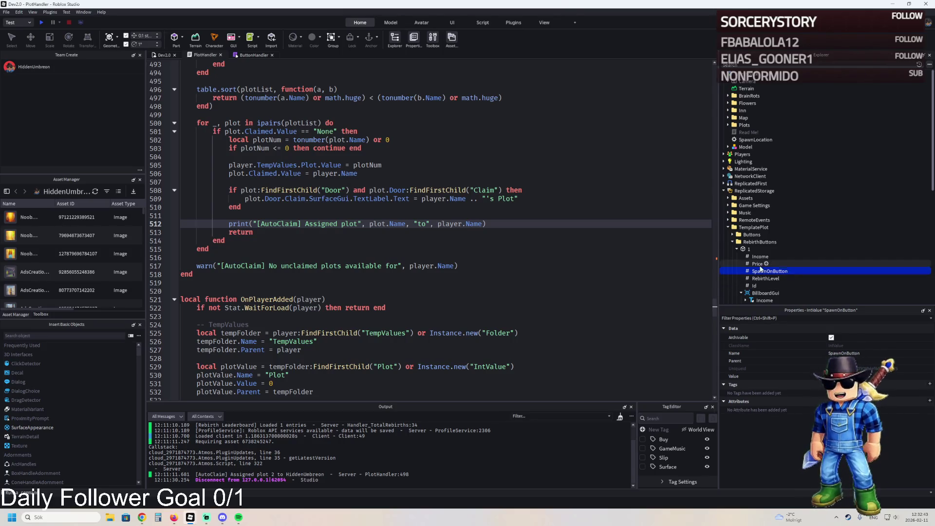
Rename model 1 under RebirthUpgrades to One.
left_click(755, 286)
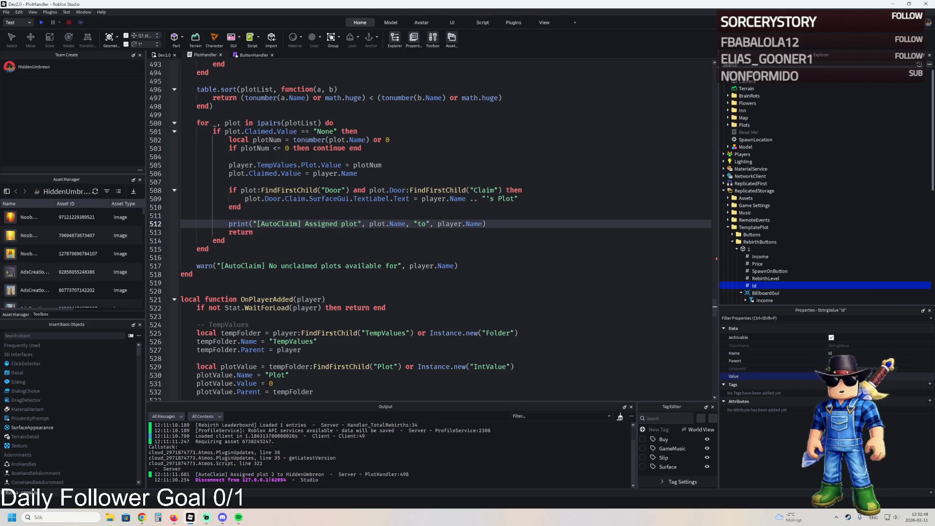
scroll(753, 265, "down", 4)
double_click(761, 266)
type("One")
key("Return")
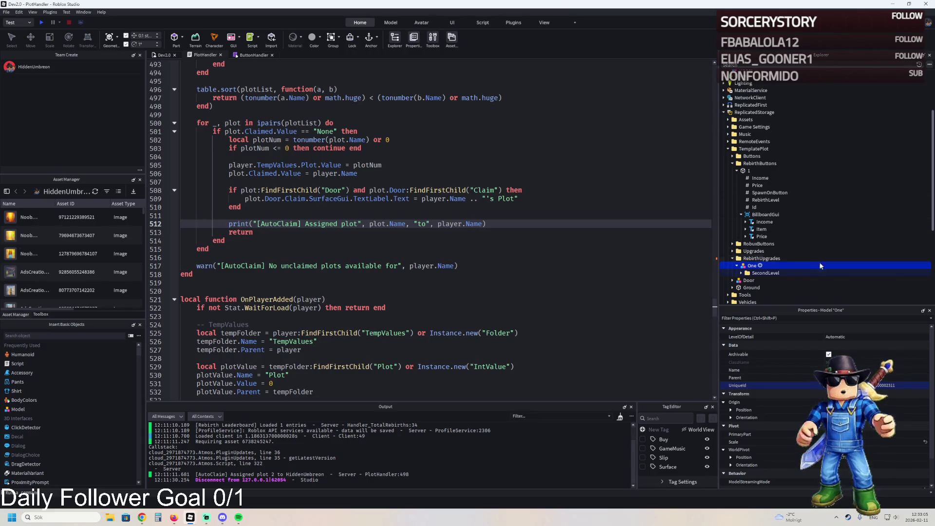
Expand ServerScriptService > Datastore > DataManager to show ProfileService, TempValues and Values.
scroll(776, 270, "down", 4)
scroll(776, 269, "down", 2)
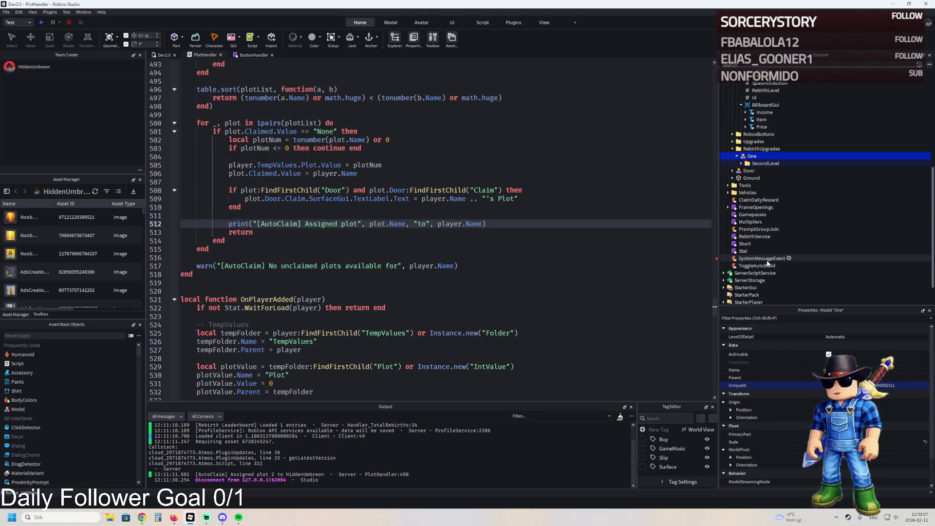
scroll(767, 263, "down", 2)
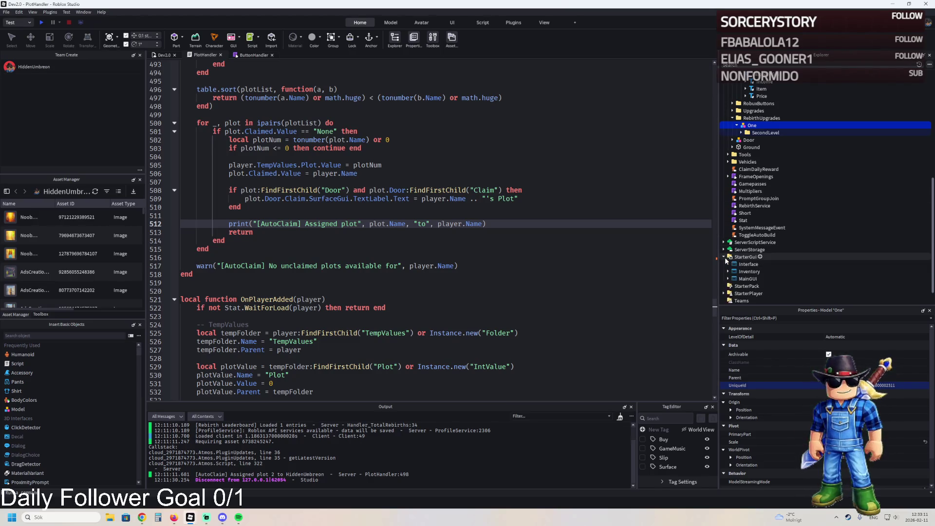
left_click(726, 272)
scroll(735, 288, "down", 2)
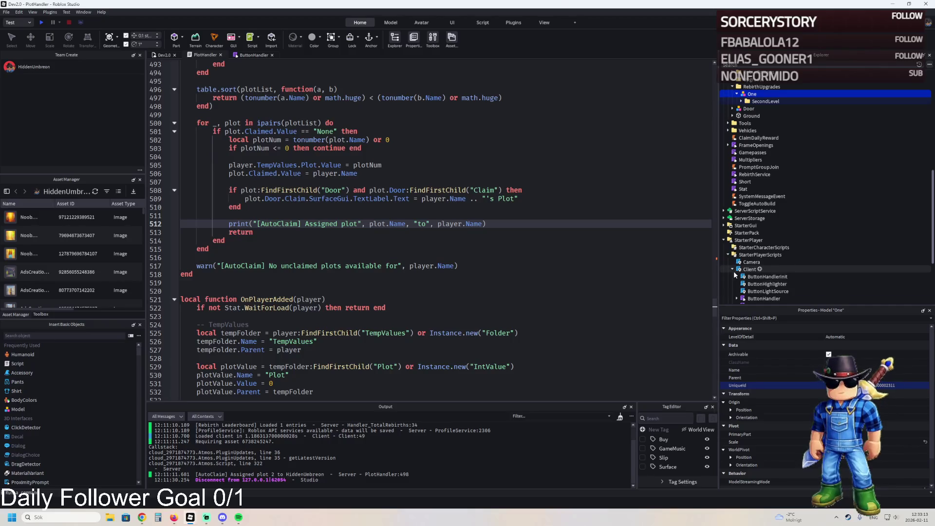
scroll(734, 271, "down", 2)
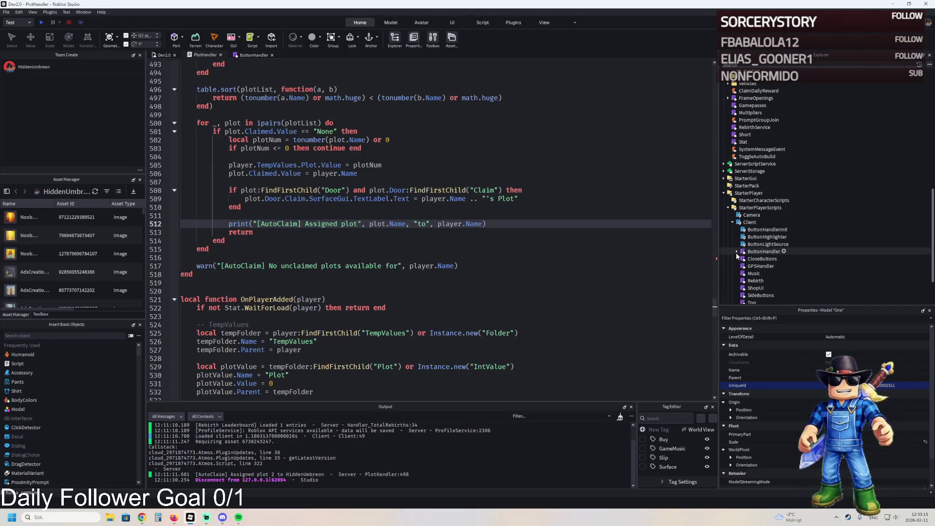
scroll(737, 256, "down", 4)
scroll(763, 260, "up", 8)
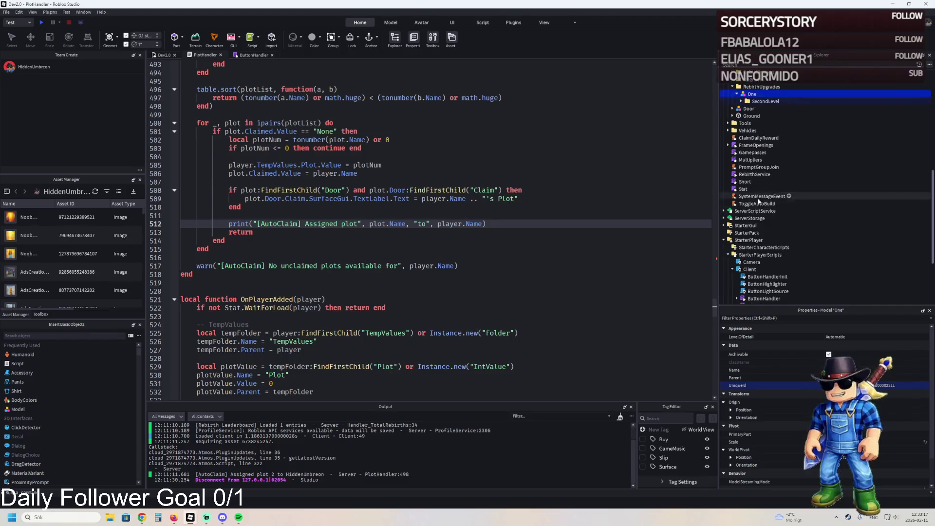
left_click(724, 242)
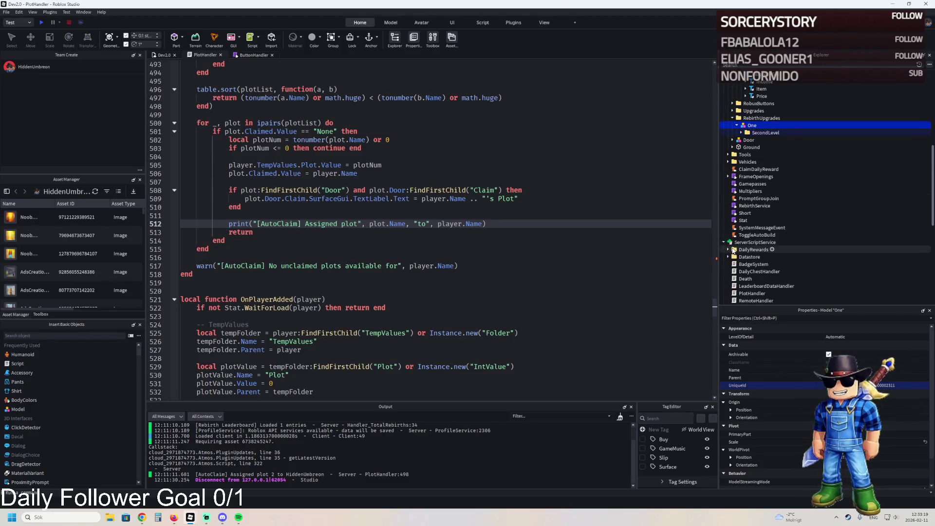
left_click(729, 257)
left_click(733, 271)
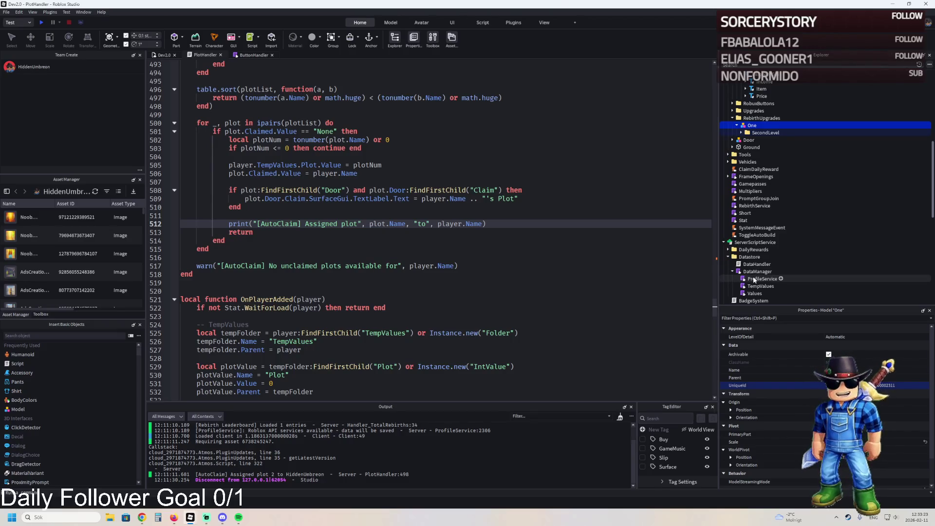
Open the DataManager module script in the editor.
double_click(757, 271)
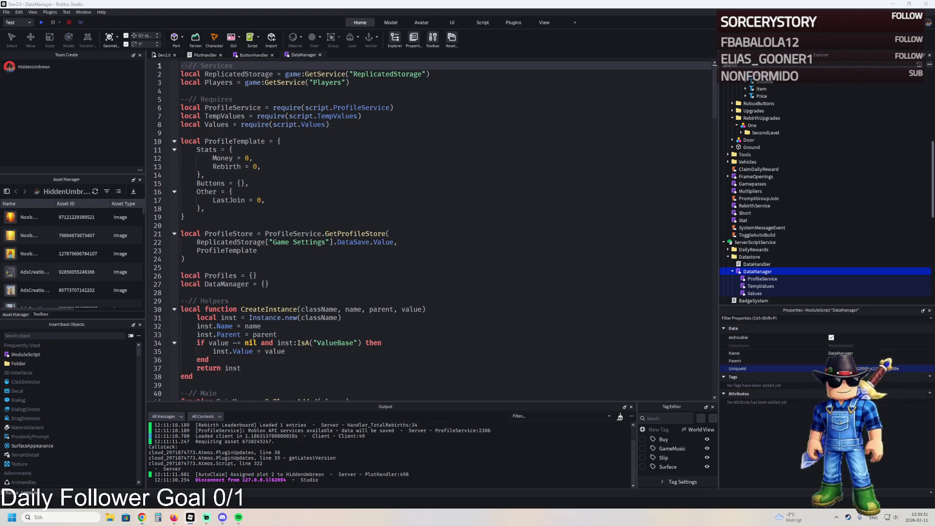
left_click(326, 211)
key("ctrl+f")
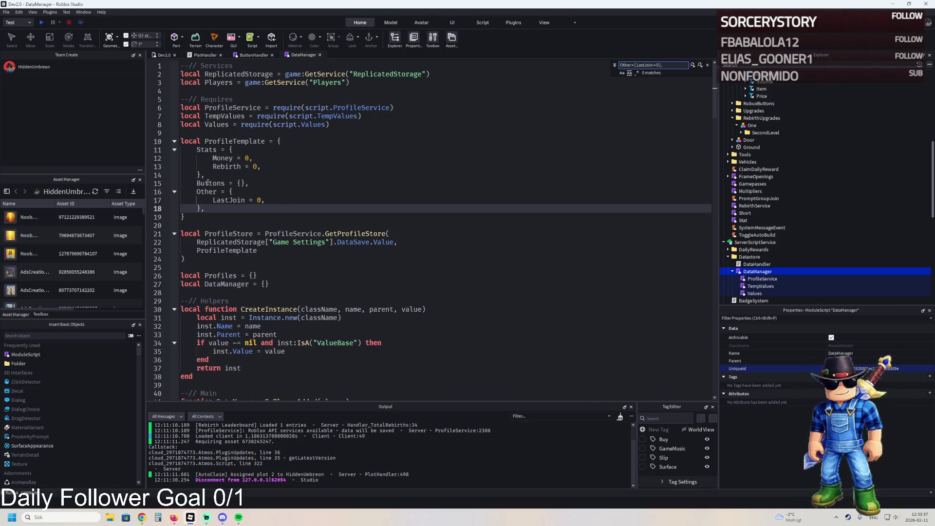
key("Escape")
Add 'RebirthOwned = {}, -- [id] = true' below LastJoin in ProfileTemplate.Other.
left_click(249, 183)
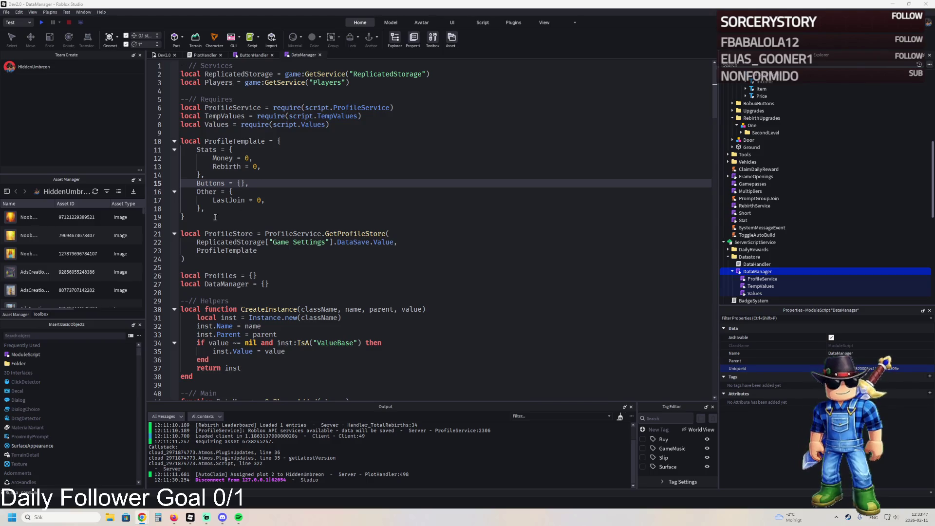
left_click(271, 208)
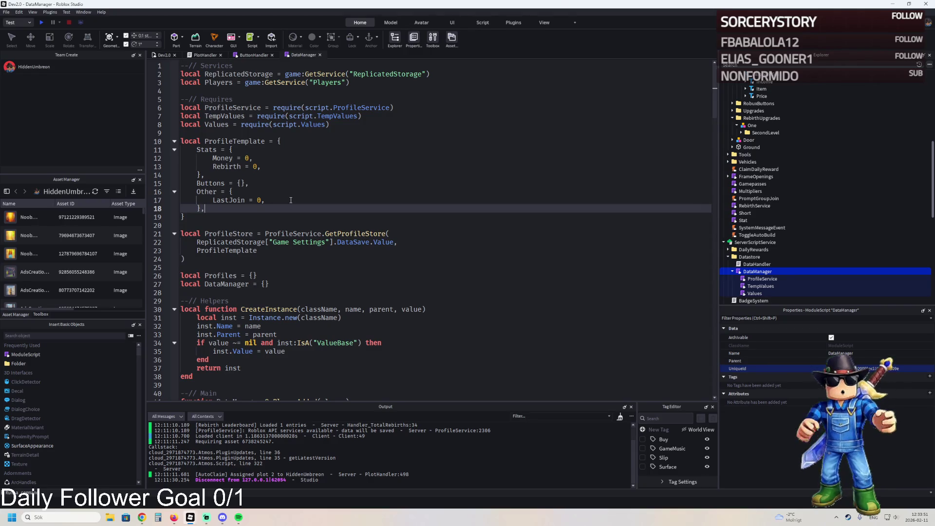
left_click(283, 200)
key("Return")
key("Tab")
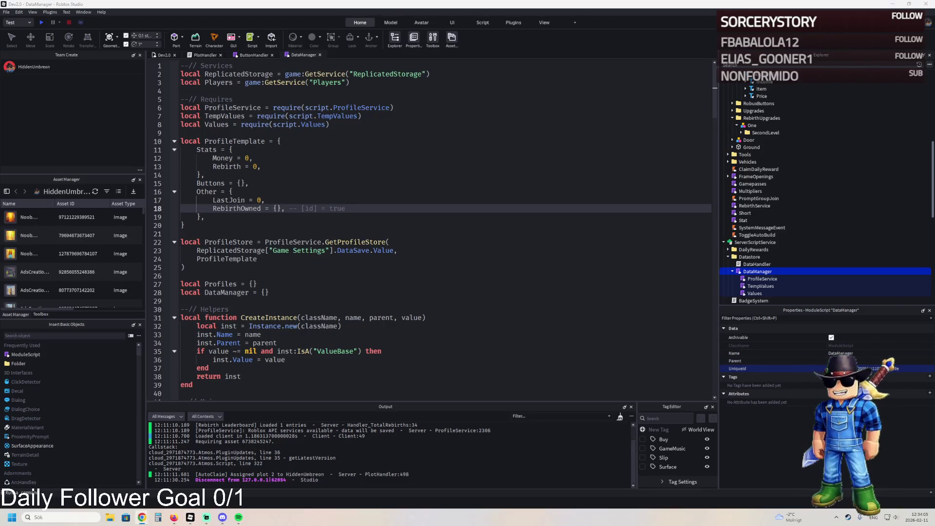
Search DataManager for 'load' and jump to the next match.
left_click(315, 292)
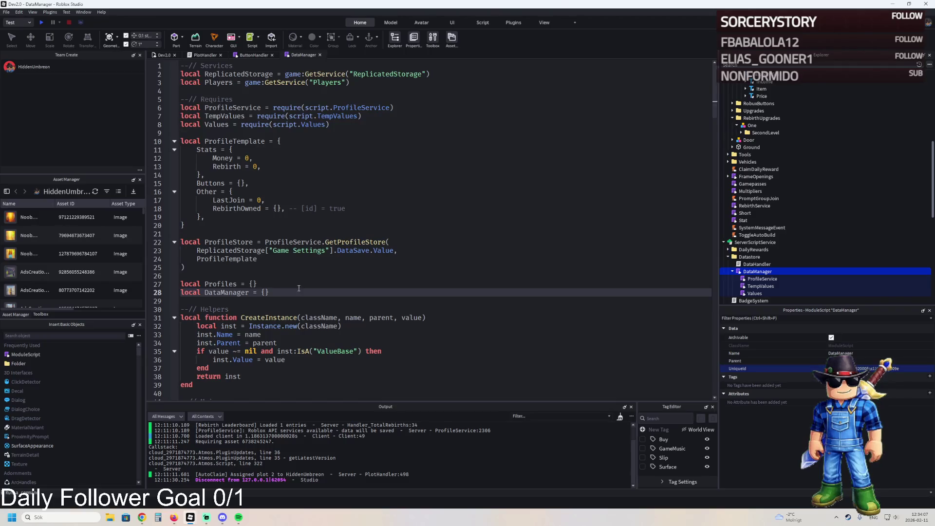
scroll(308, 286, "down", 5)
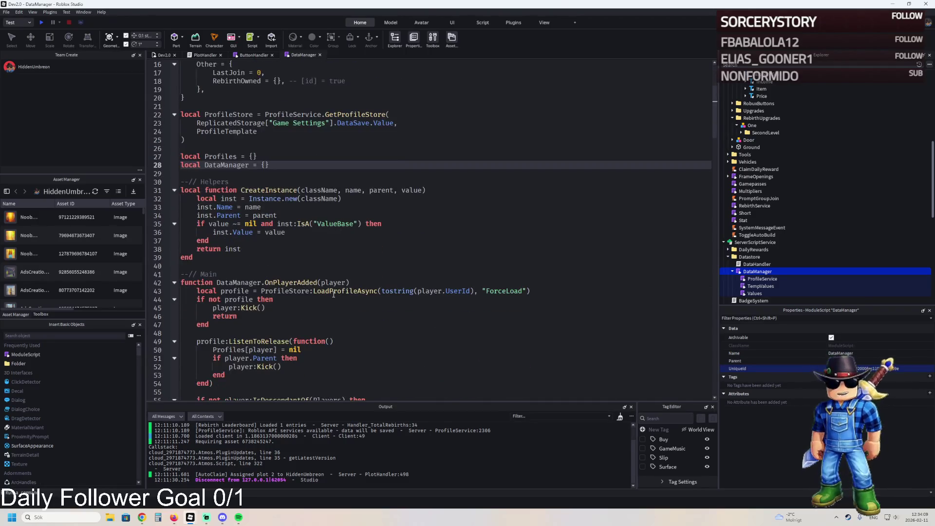
key("ctrl+f")
type("load")
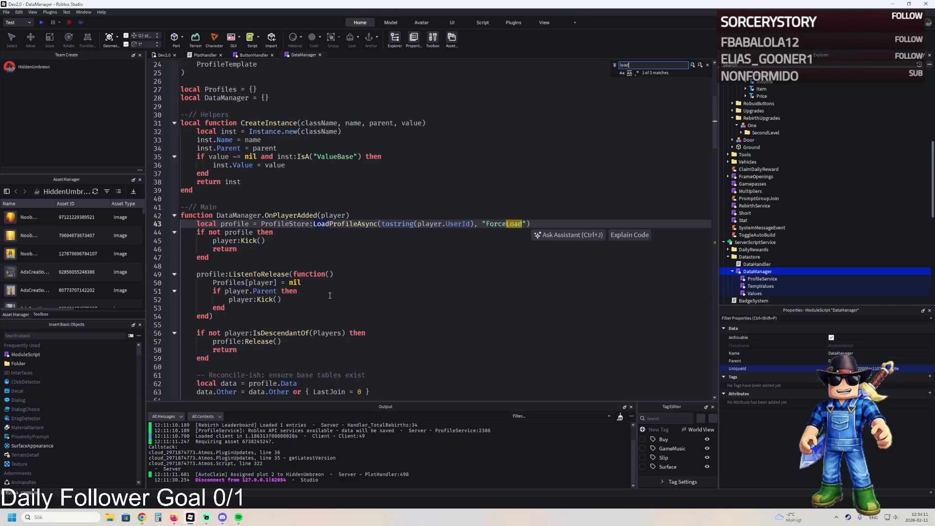
left_click(700, 66)
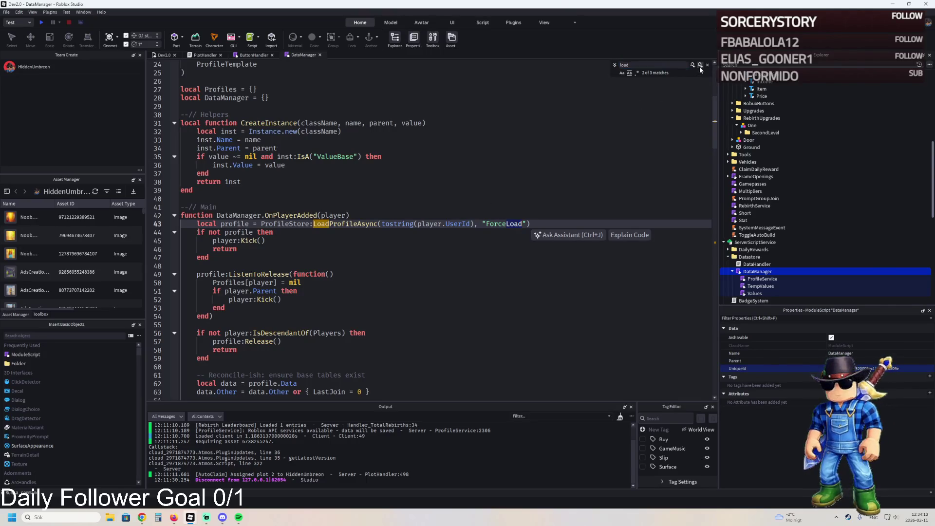
left_click(700, 66)
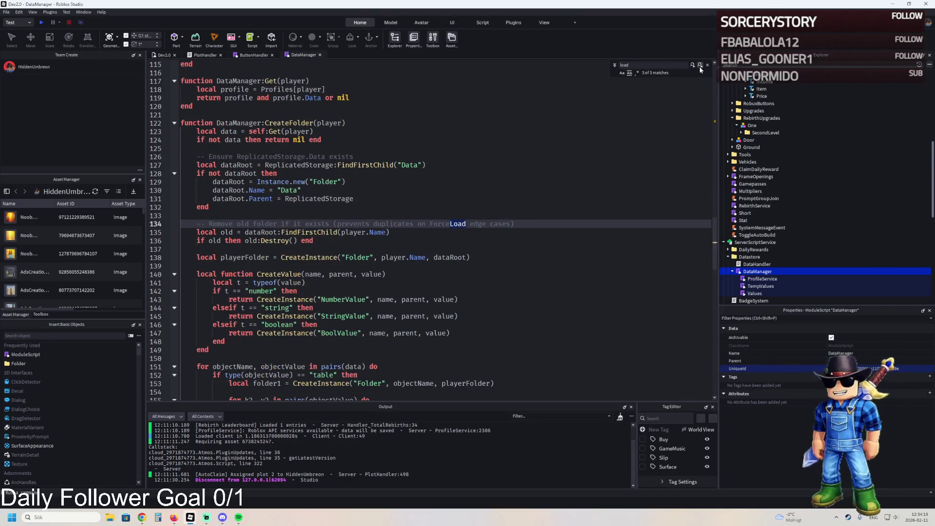
left_click(693, 67)
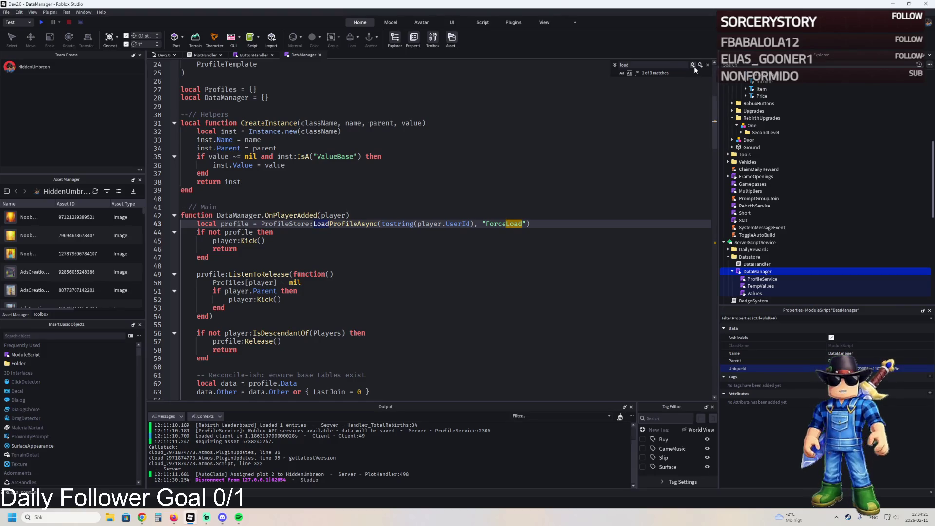
left_click(550, 220)
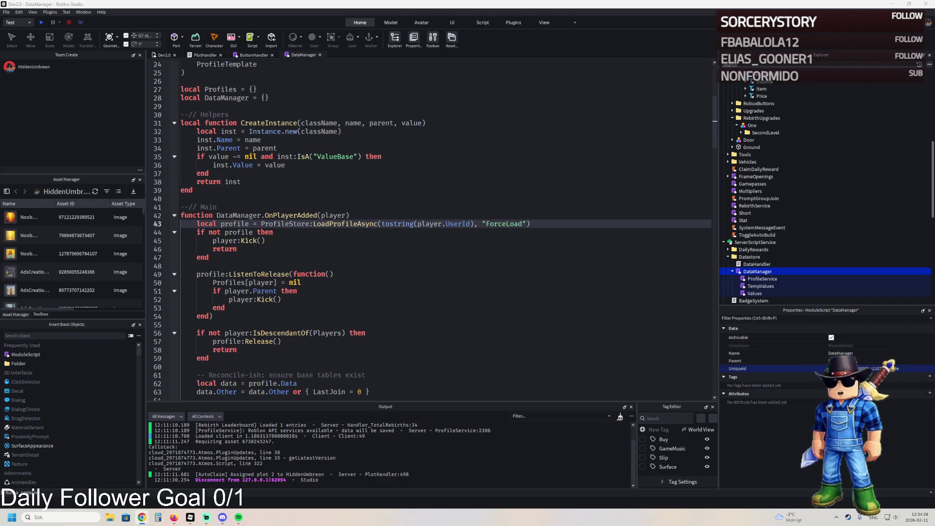
scroll(298, 273, "up", 8)
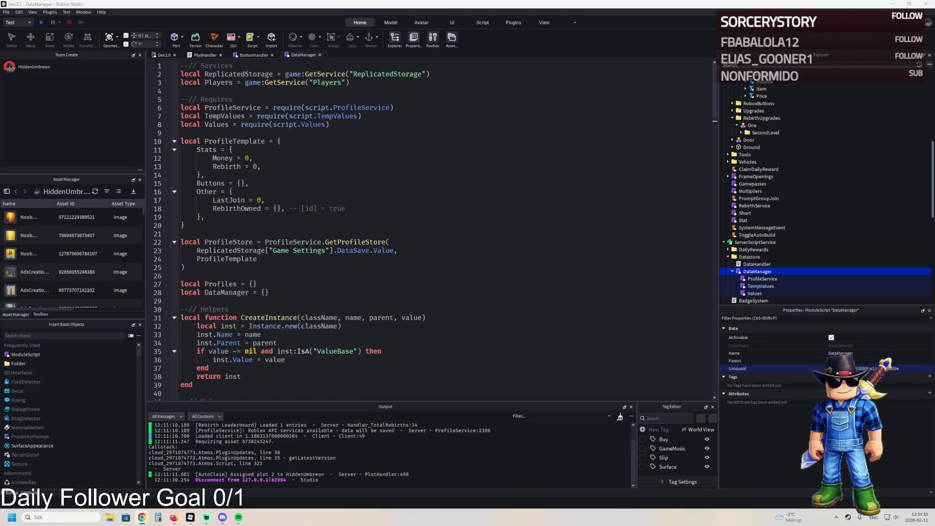
Scroll DataManager down to the CreateFolder function and place the caret at the end of line 131.
scroll(376, 261, "down", 1)
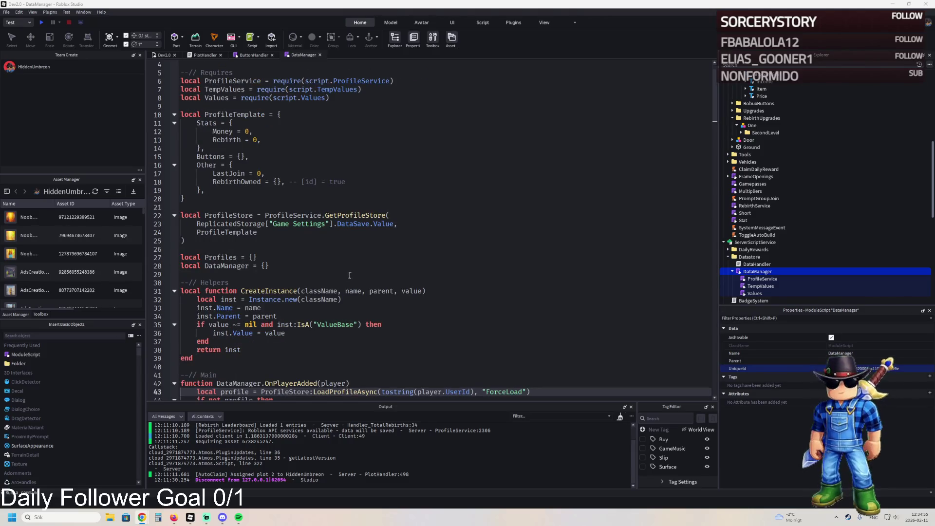
scroll(330, 279, "down", 3)
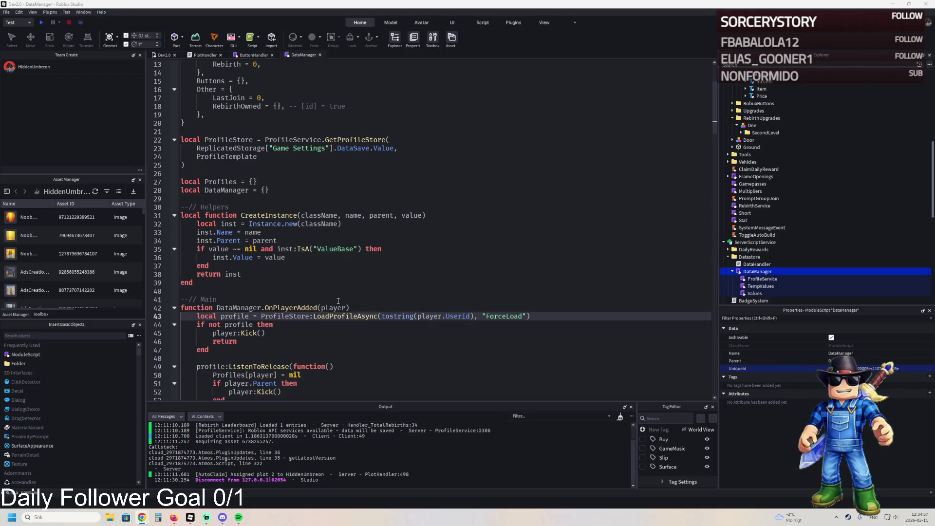
scroll(336, 303, "down", 1)
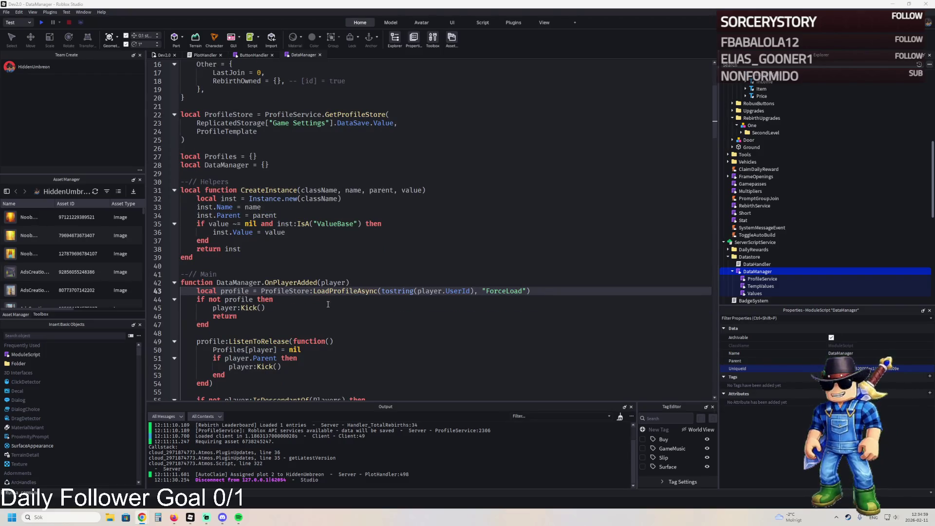
scroll(327, 304, "down", 6)
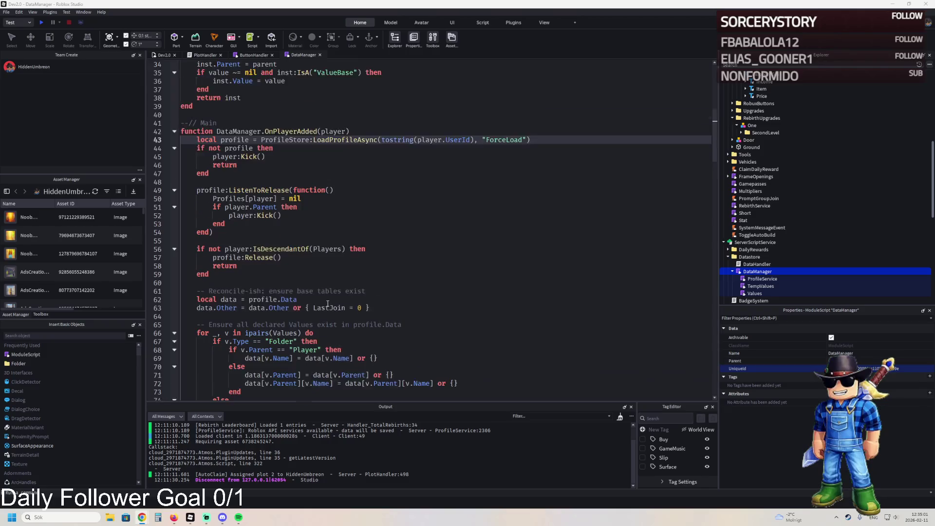
scroll(328, 305, "down", 3)
scroll(354, 299, "down", 3)
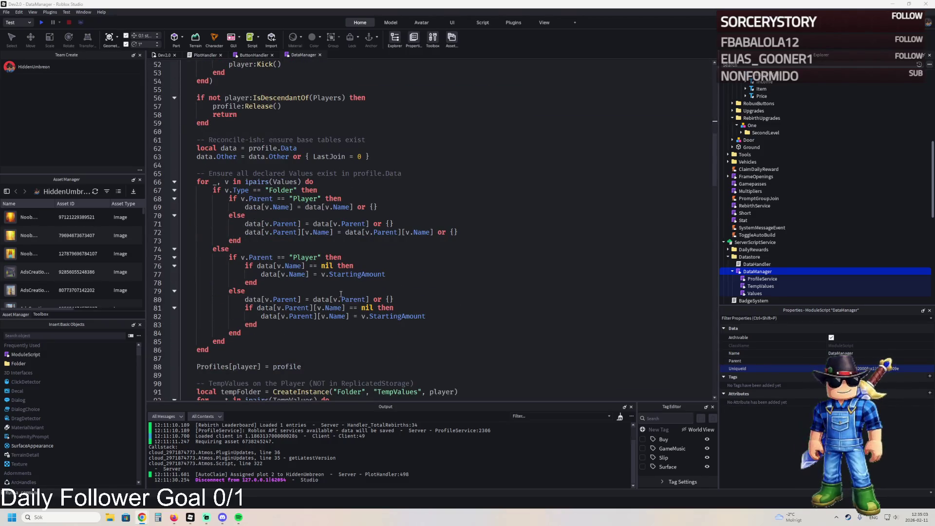
scroll(341, 295, "down", 4)
scroll(324, 291, "down", 2)
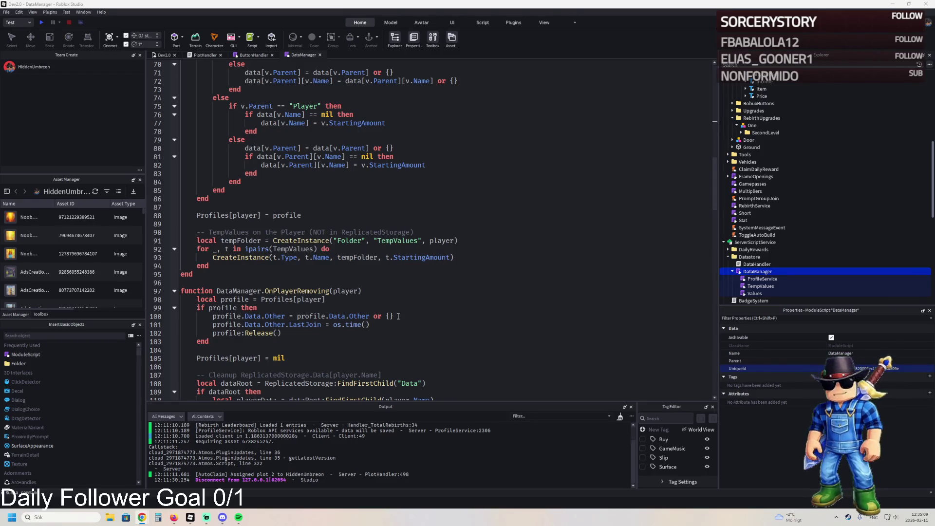
scroll(398, 316, "down", 9)
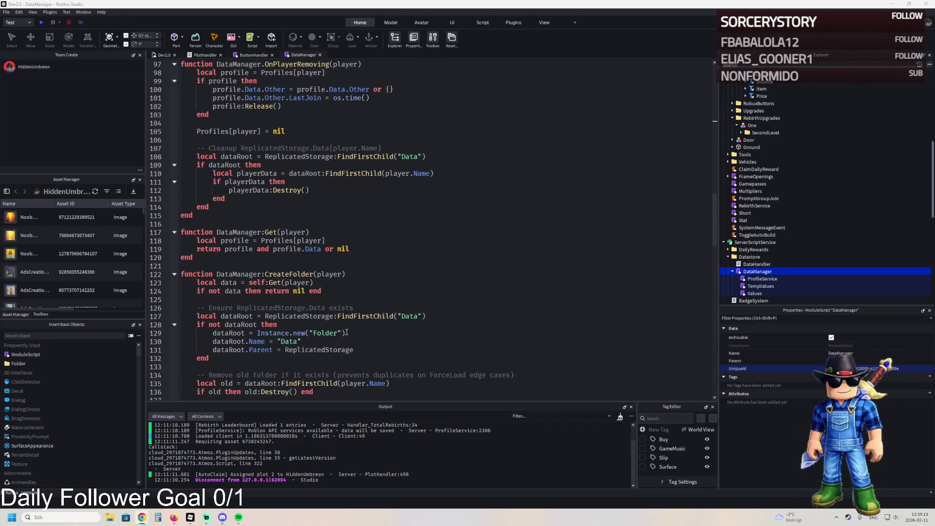
left_click(363, 344)
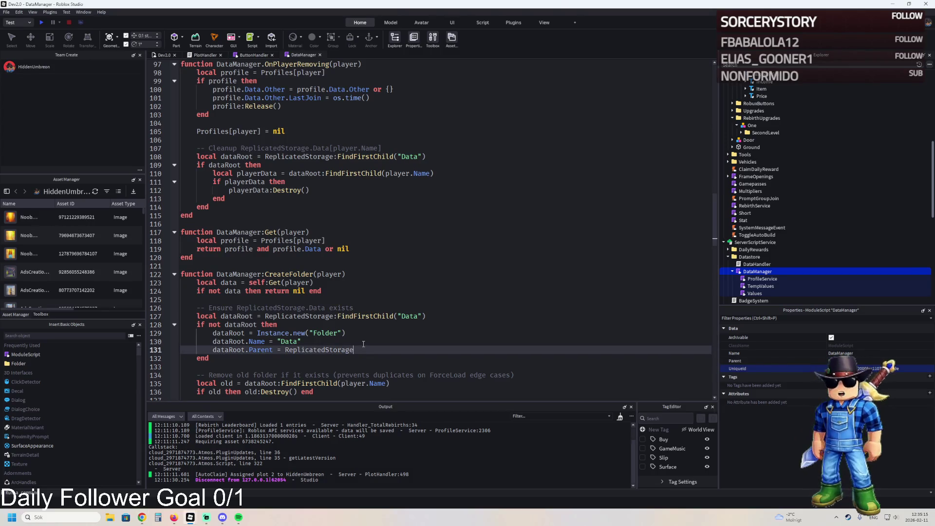
key("Return")
key("Tab")
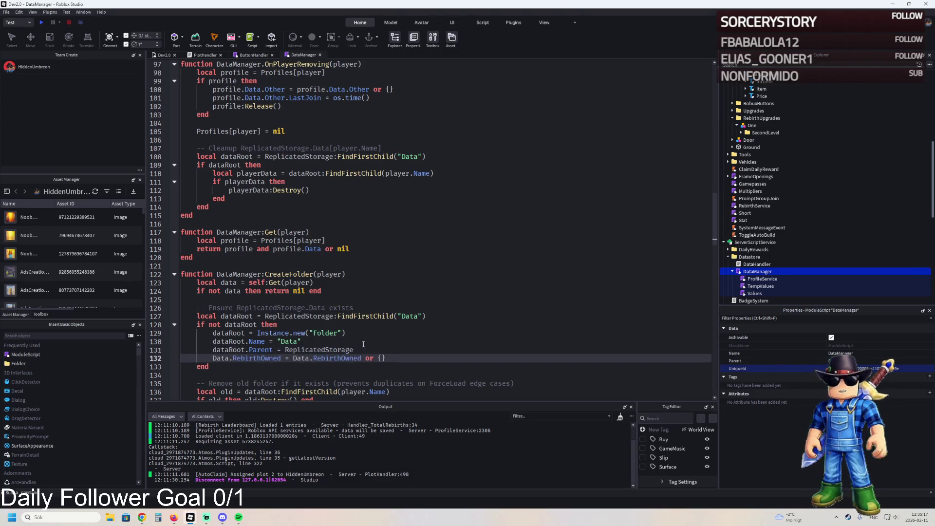
key("ctrl+z")
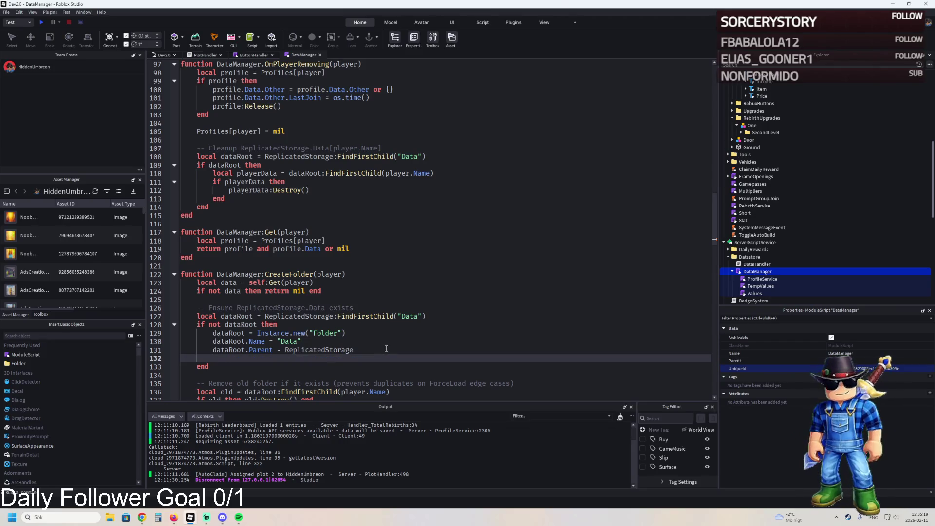
scroll(378, 343, "down", 4)
scroll(378, 343, "down", 12)
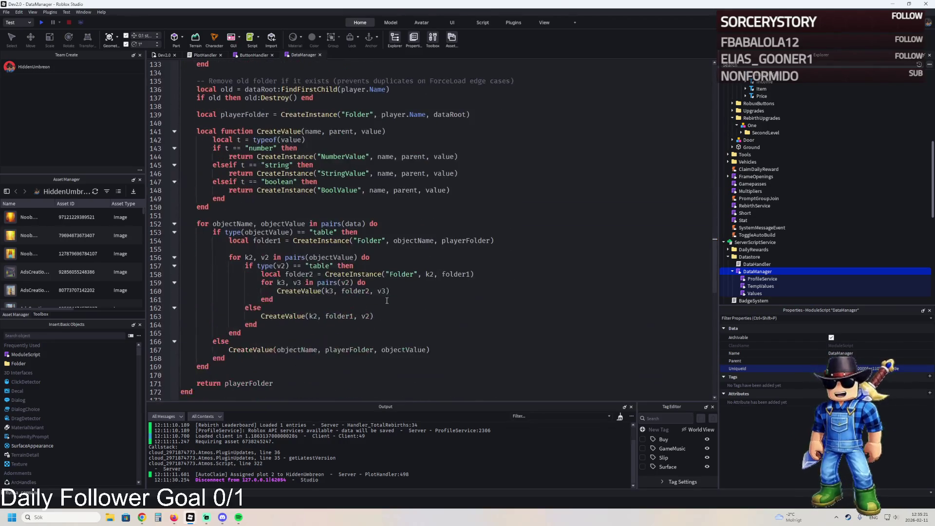
key("ctrl+f")
type("loaddata")
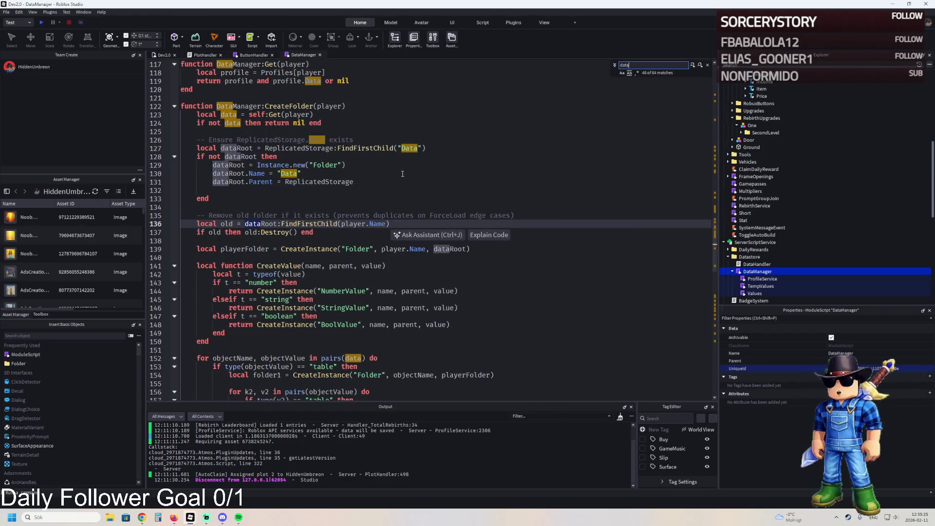
scroll(346, 136, "up", 2)
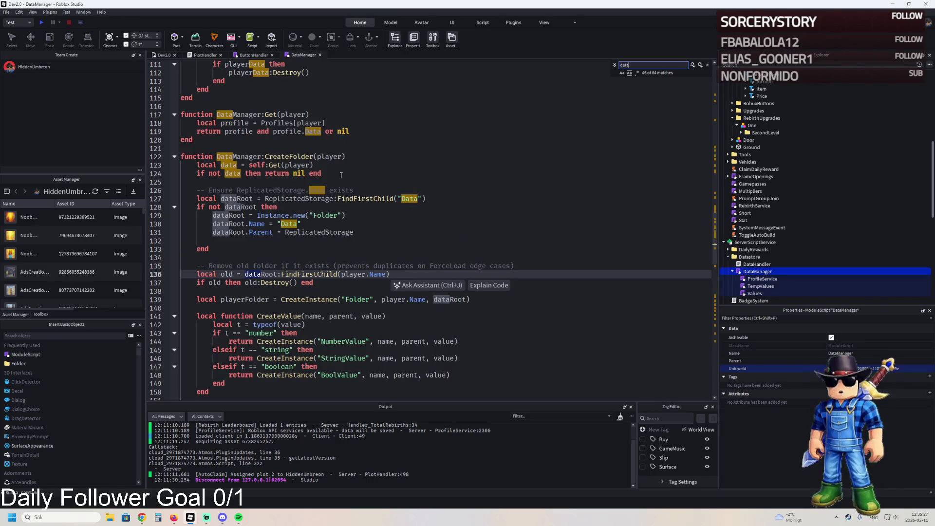
left_click(341, 178)
type("Data.RebirthOwned = Data.RebirthOwned or {}")
key("Down")
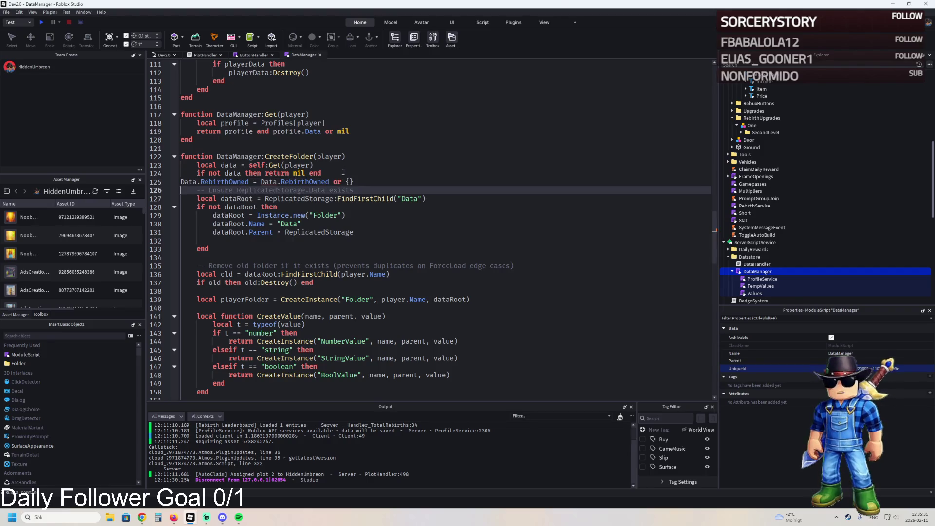
key("ctrl+z")
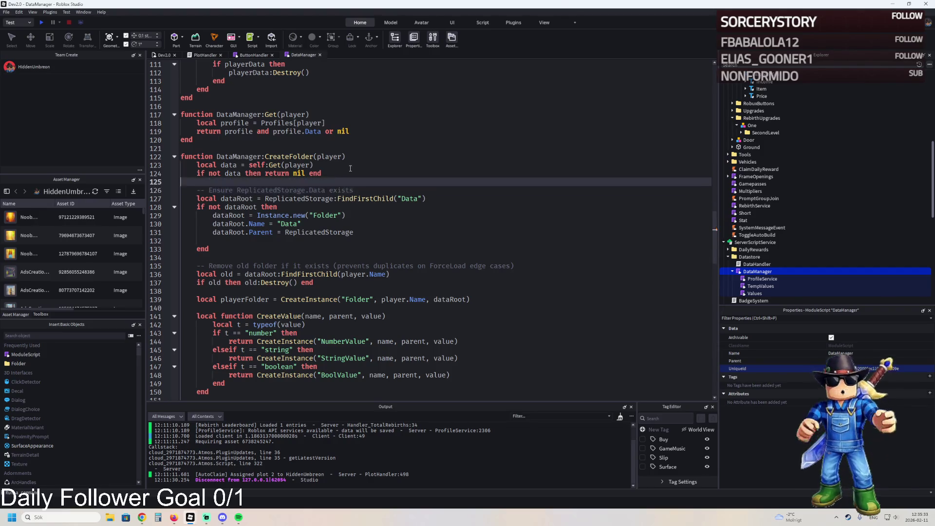
scroll(336, 170, "up", 20)
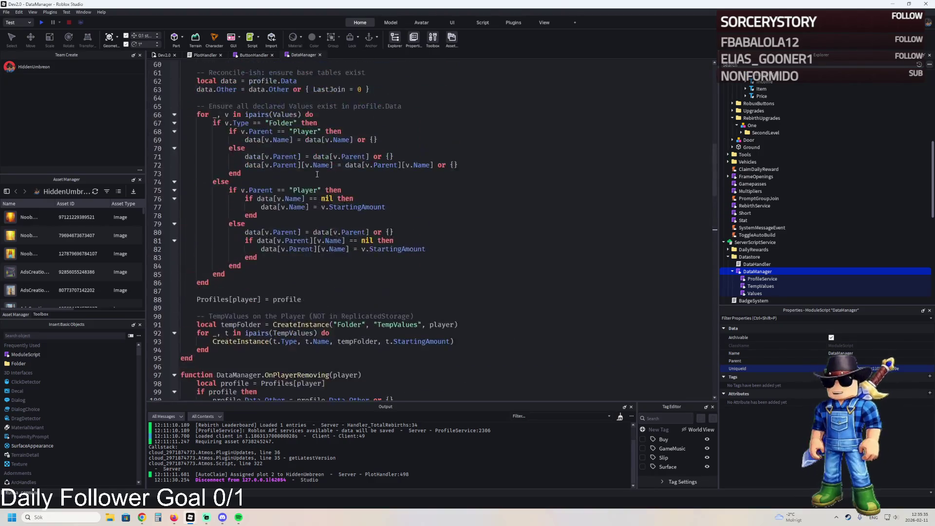
scroll(315, 176, "up", 15)
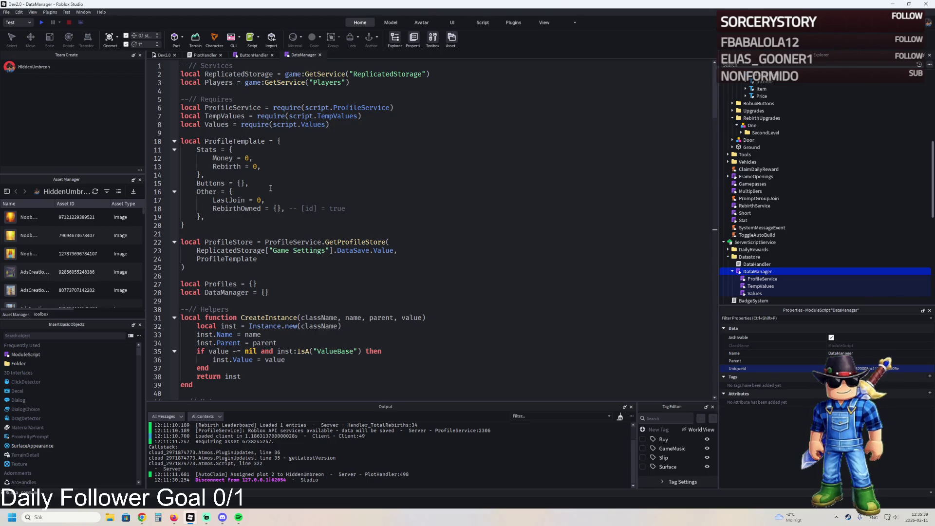
left_click(210, 129)
type("Data.RebirthOwned = Data.RebirthOwned or {}")
key("ctrl+z")
key("ctrl+z")
key("ctrl+z")
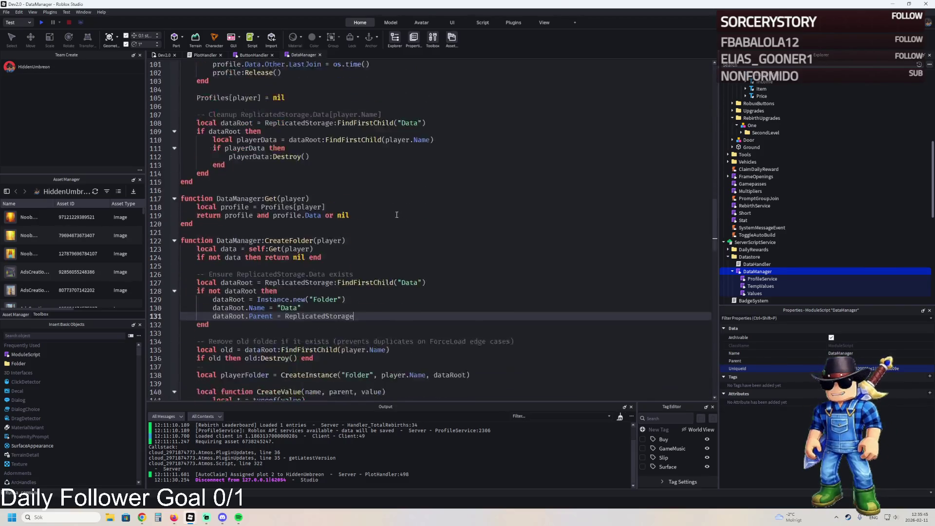
scroll(397, 215, "down", 2)
key("Return")
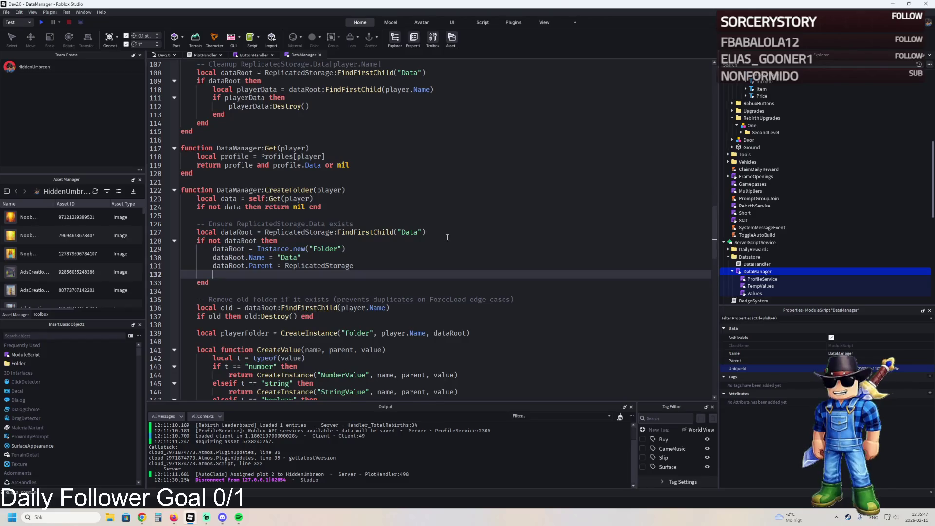
key("BackSpace")
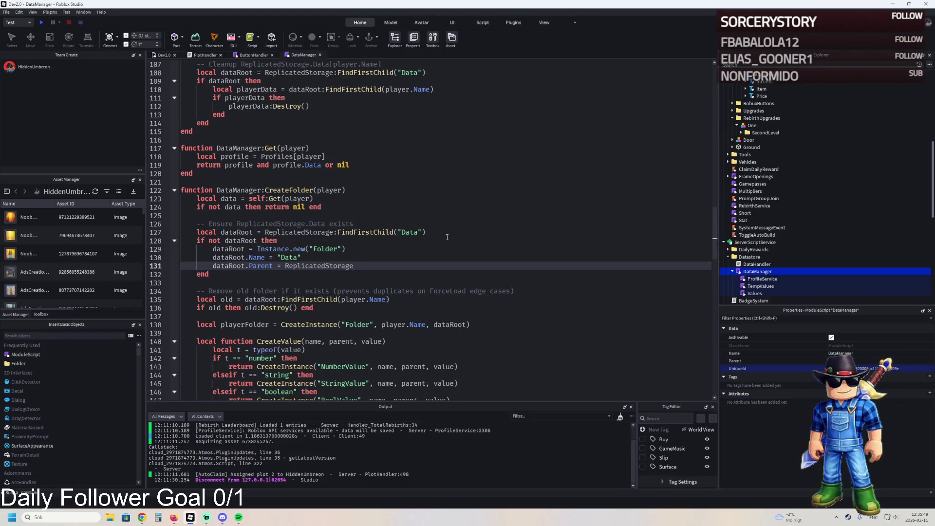
key("Return")
type("Data.RebirthOwned = Data.RebirthOwned or {}")
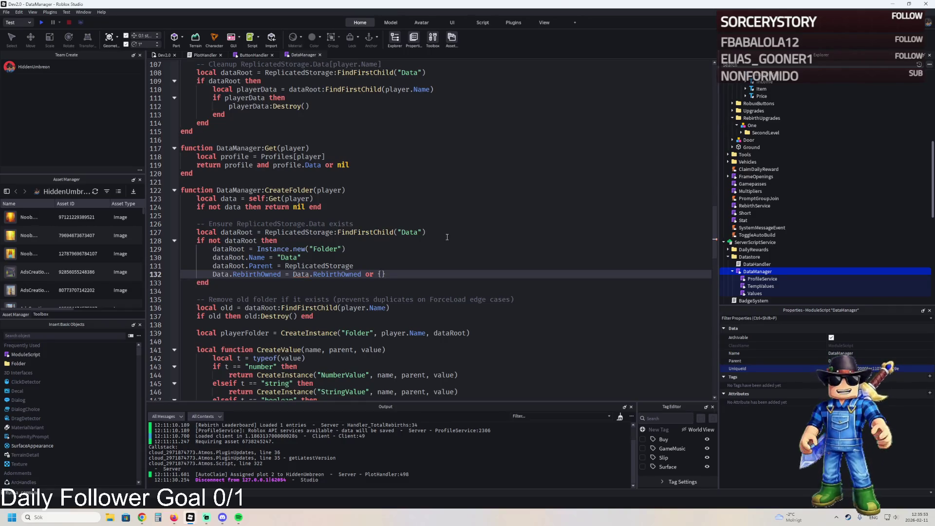
key("ctrl+z")
key("ctrl+z")
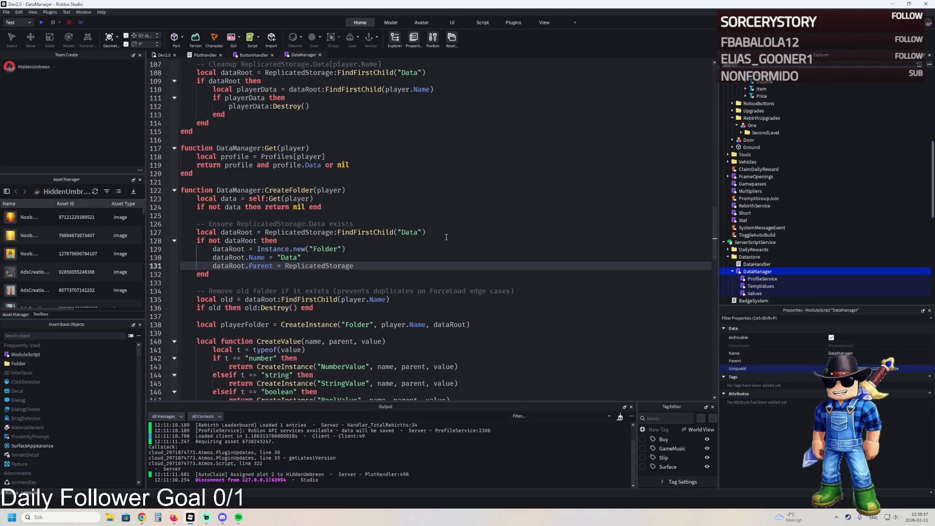
left_click(248, 282)
key("ctrl+v")
key("BackSpace")
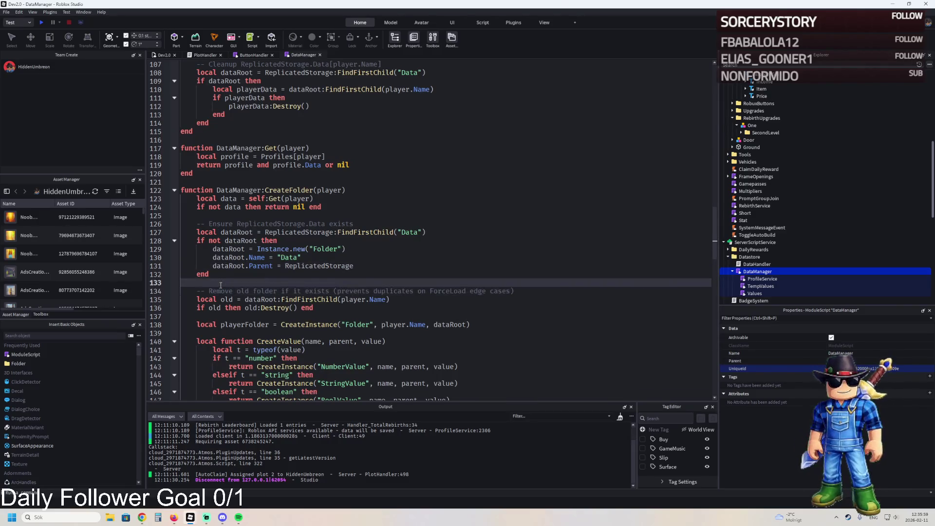
key("ctrl+z")
key("ctrl+z")
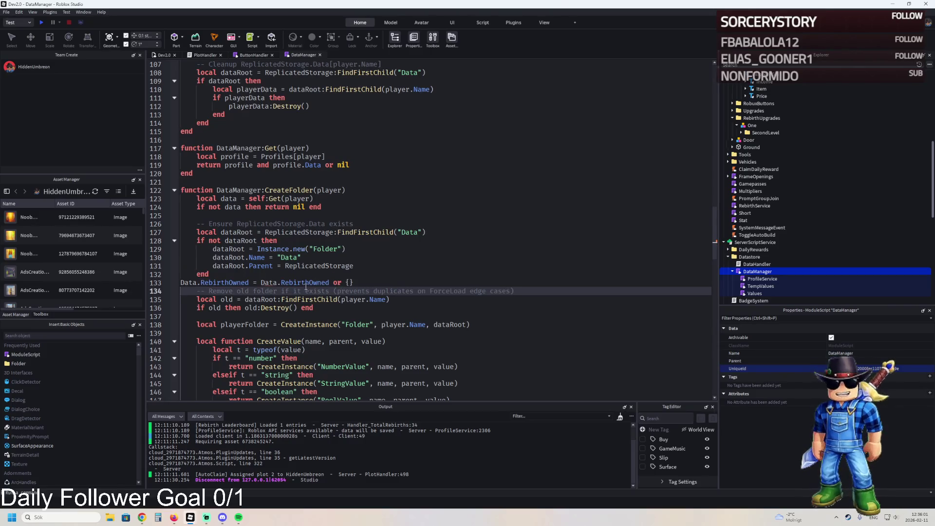
scroll(333, 298, "down", 4)
scroll(333, 298, "down", 15)
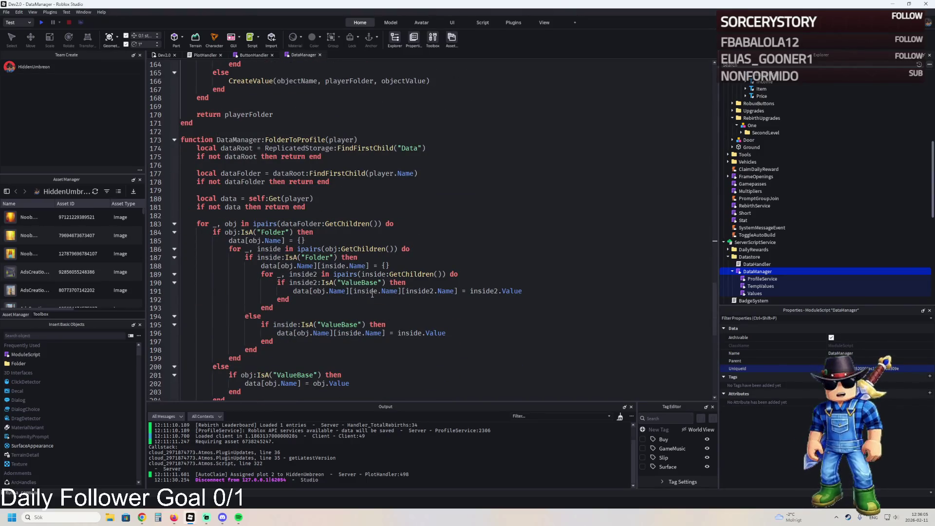
mouse_move(372, 294)
scroll(372, 294, "down", 12)
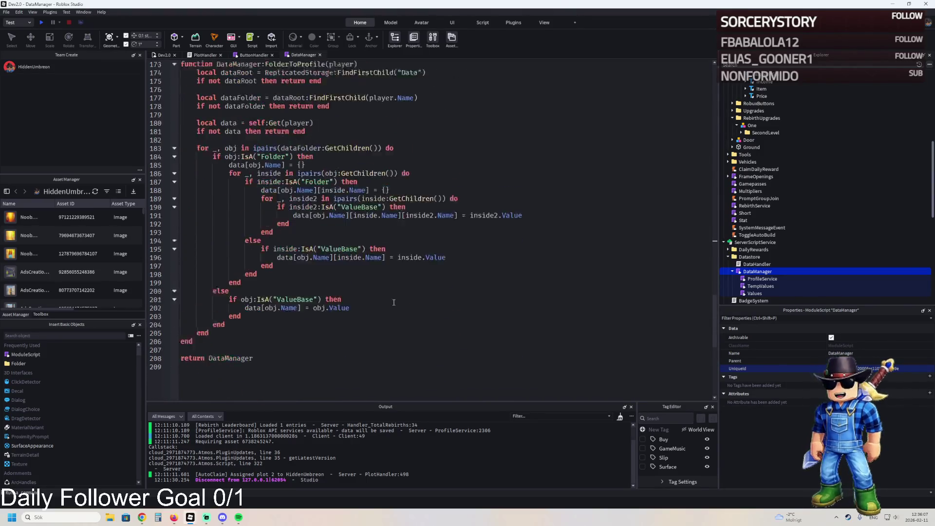
scroll(274, 274, "up", 10)
scroll(274, 274, "up", 20)
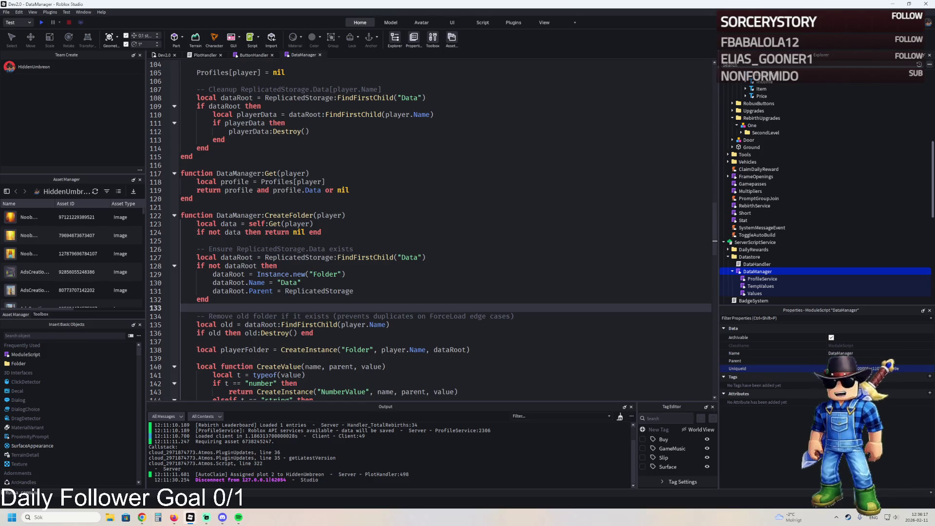
scroll(361, 248, "up", 4)
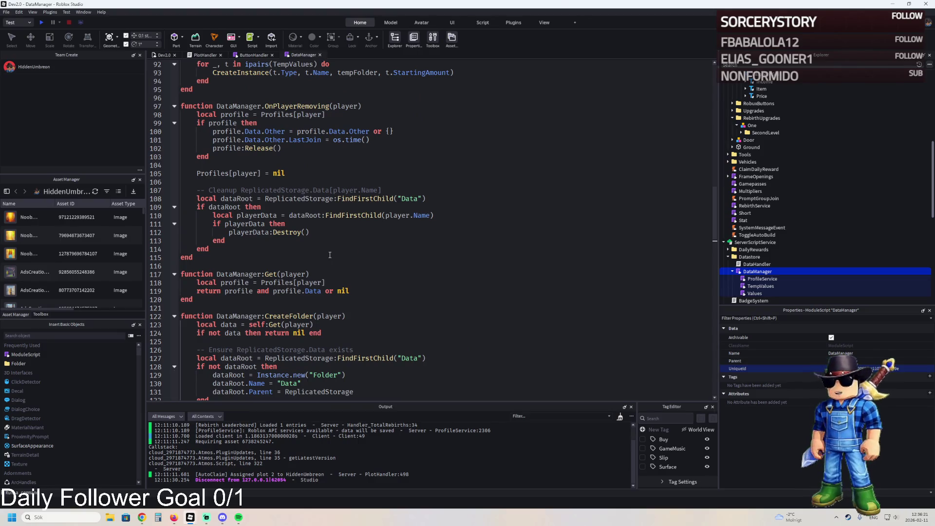
Search DataManager for 'Load' and scroll up to the LoadProfileAsync call in OnPlayerAdded.
key("ctrl+f")
type("data")
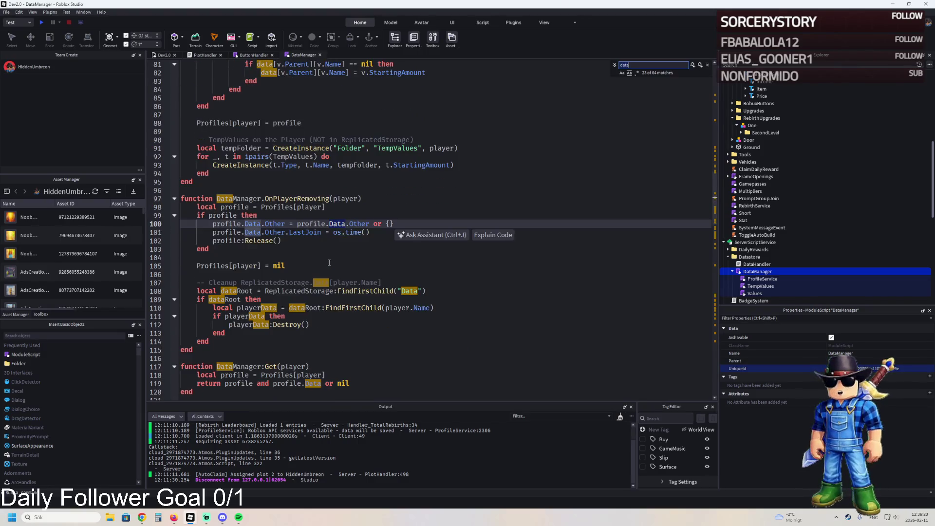
key("BackSpace")
key("BackSpace")
key("BackSpace")
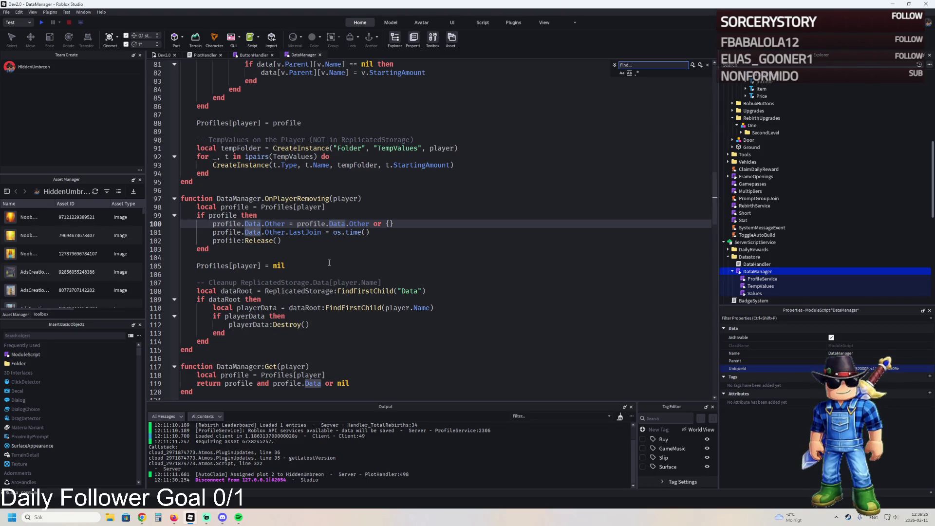
type("on")
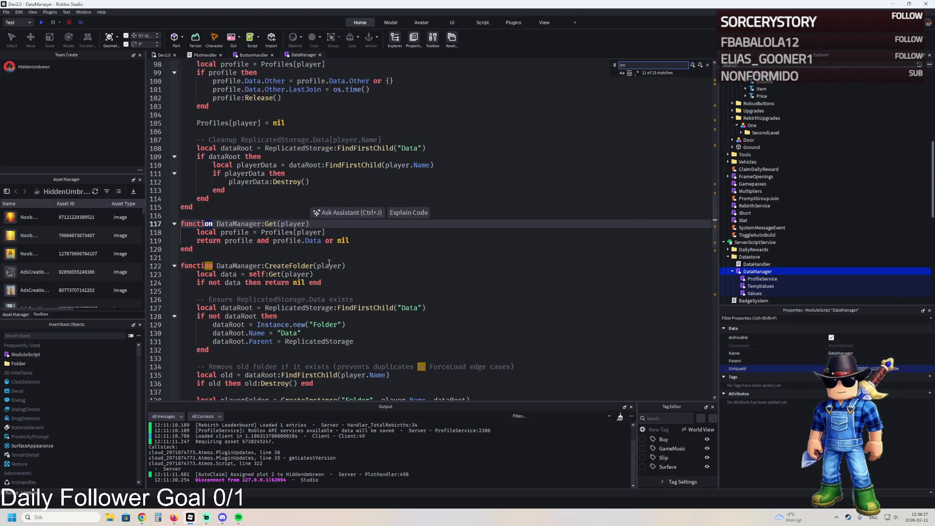
type(" lo")
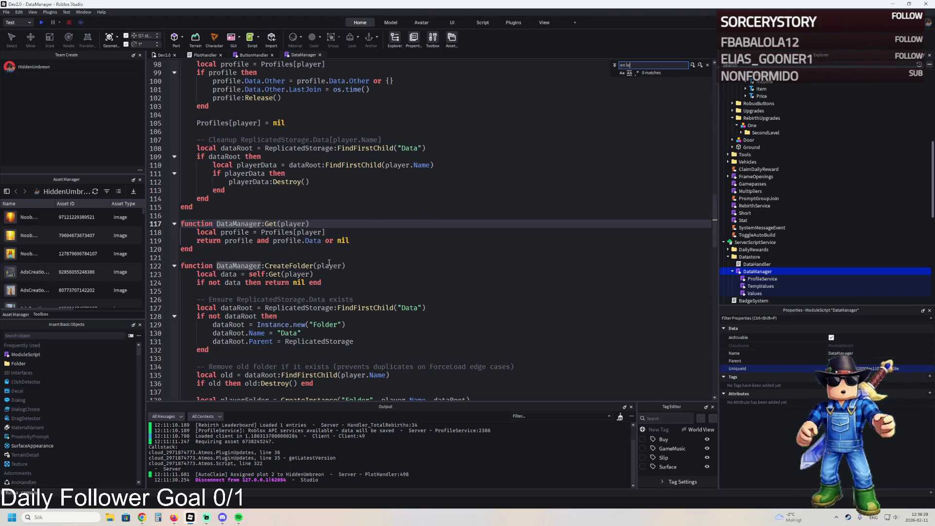
key("BackSpace")
key("BackSpace")
key("BackSpace")
type("Lo")
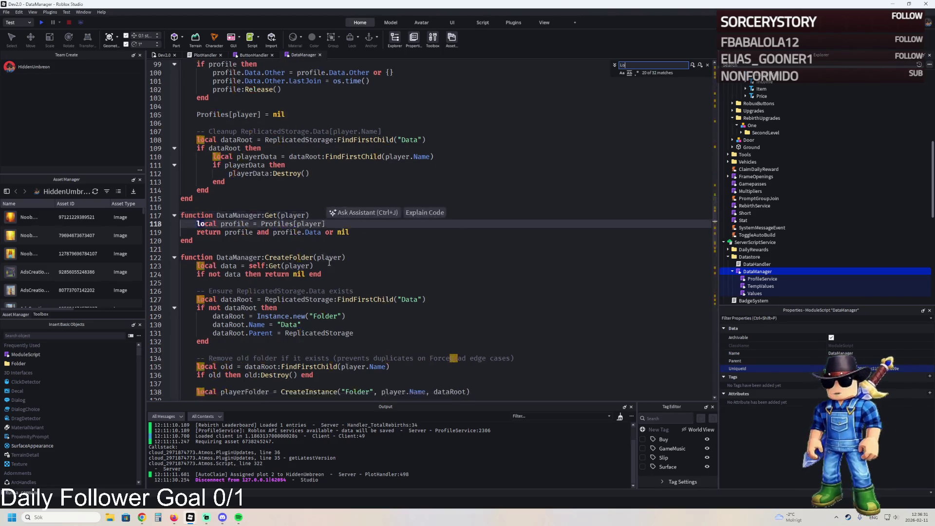
type("ad")
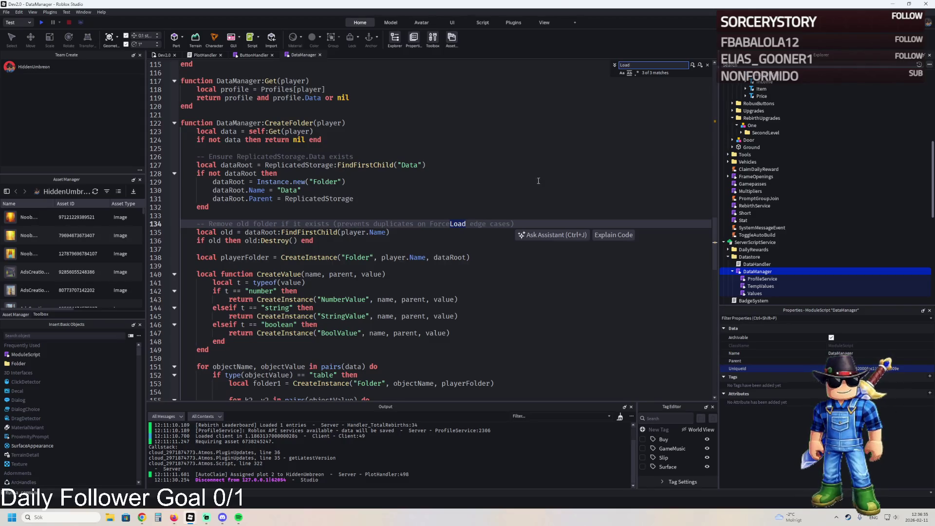
scroll(508, 185, "up", 20)
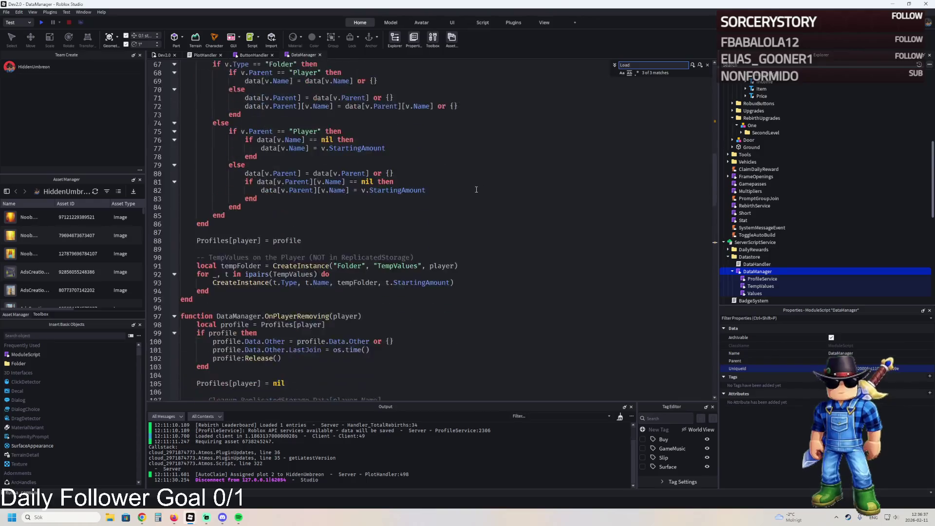
scroll(471, 182, "up", 7)
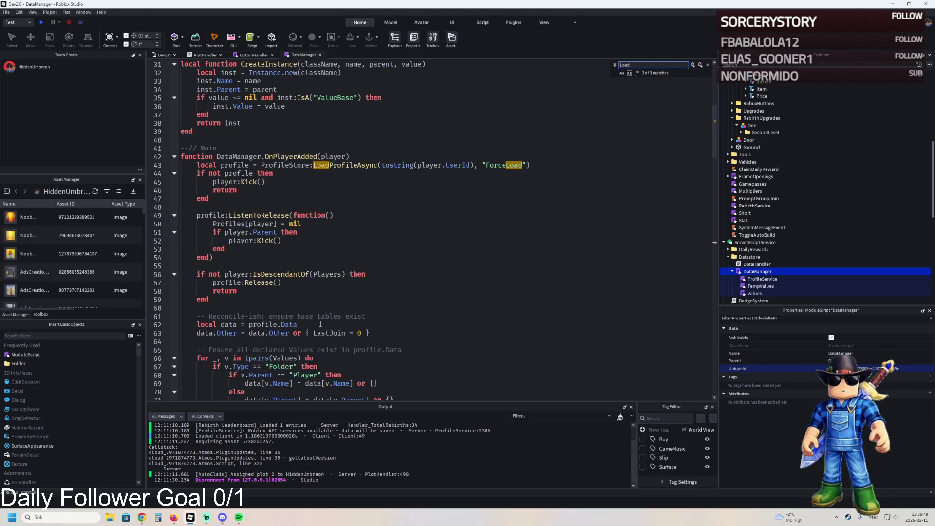
Accept the suggested RebirthOwned default on line 64 and start changing Data to data.
scroll(321, 324, "down", 1)
left_click(237, 316)
key("Tab")
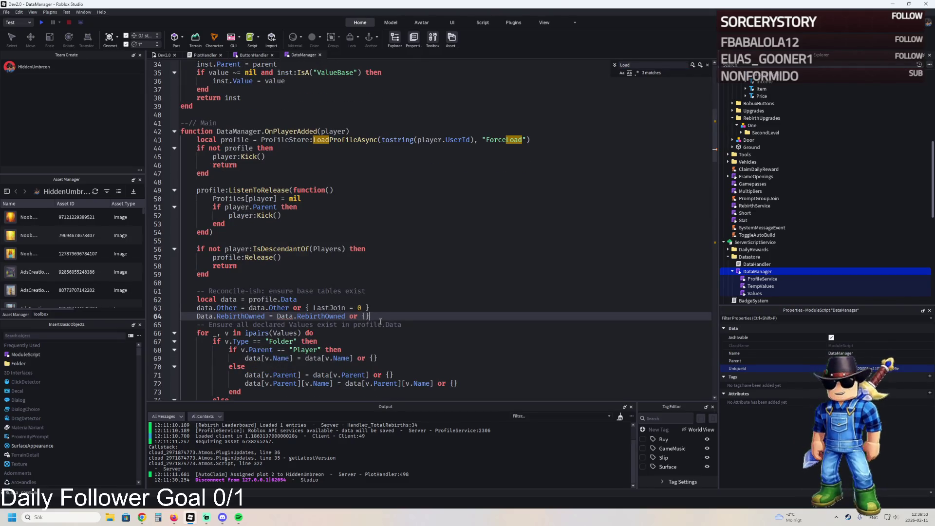
left_click(285, 317)
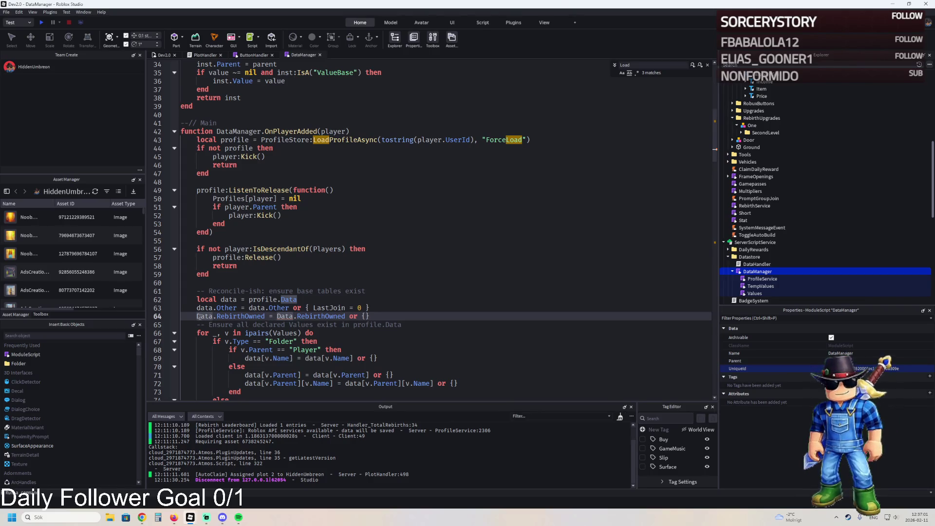
key("BackSpace")
type("d")
left_click(317, 314)
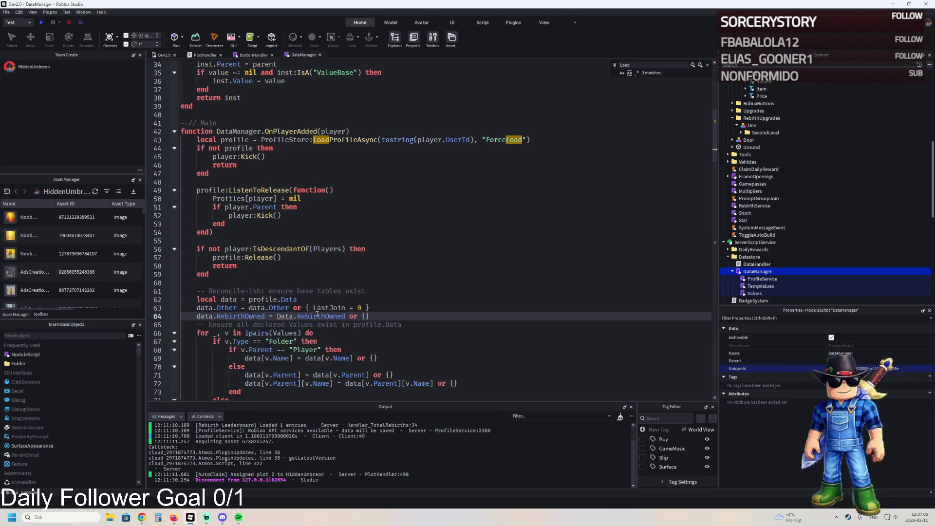
Finish changing line 64 to data.RebirthOwned, close Find, and switch to PlotHandler.
left_click(284, 310)
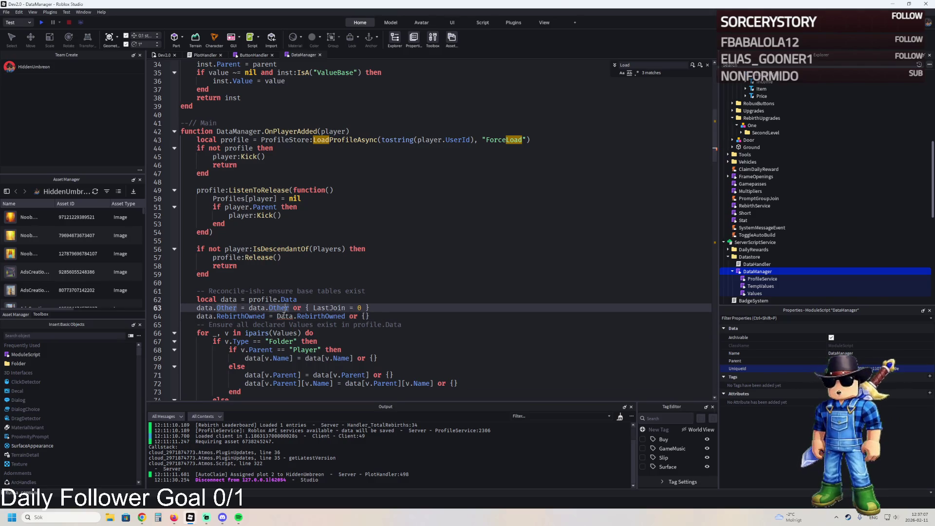
left_click(284, 316)
key("BackSpace")
type("d")
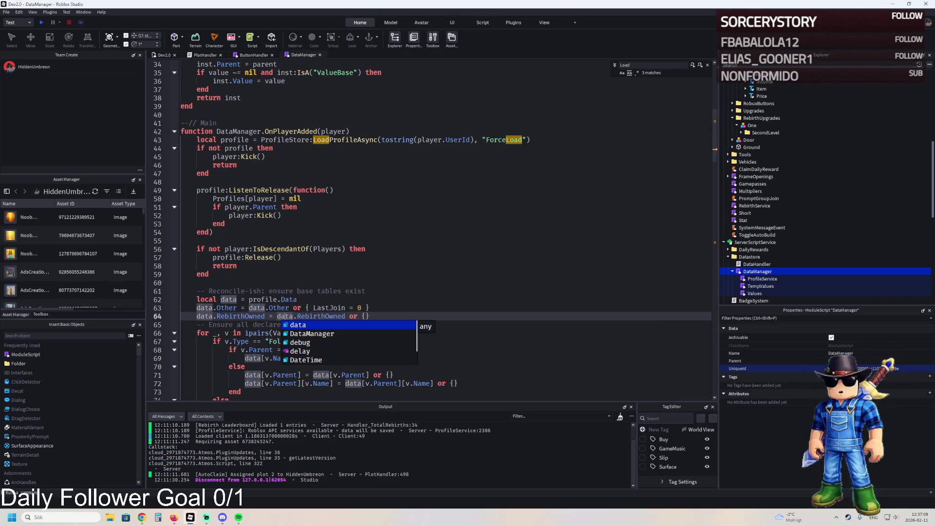
left_click(308, 308)
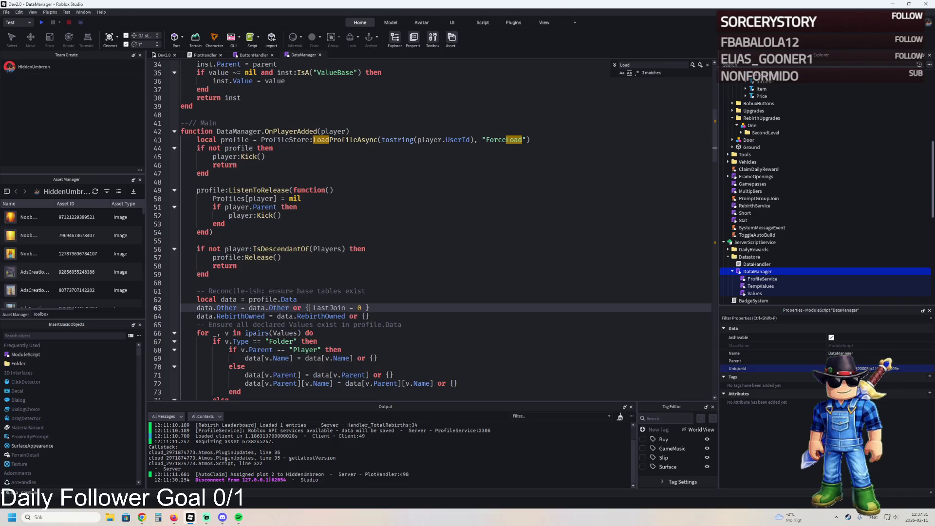
key("Escape")
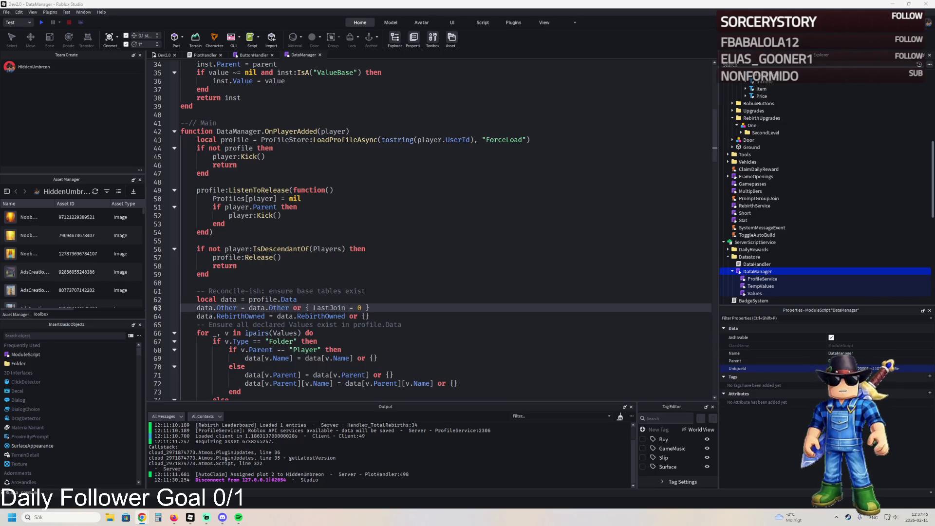
left_click(207, 57)
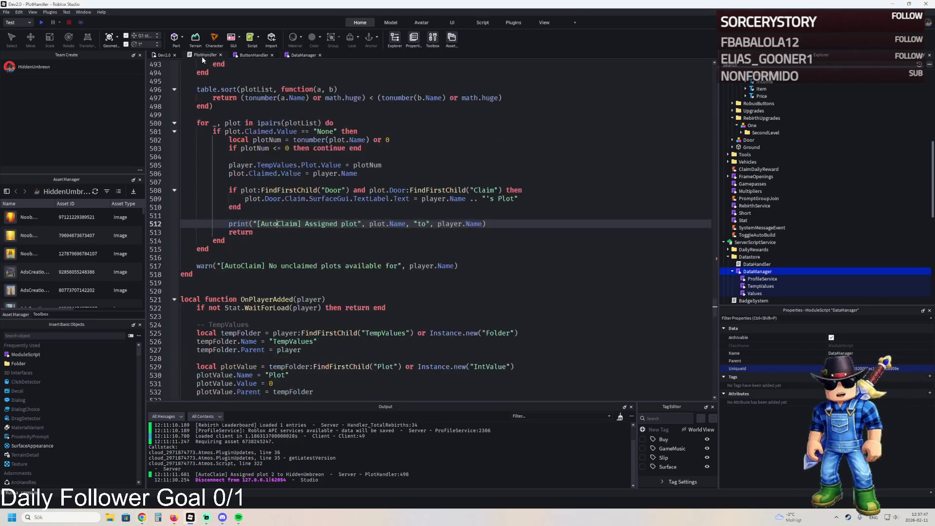
Search PlotHandler for 'loadpl' to find the LoadPlot calls, then move down to HasRebirthLevel at line 608.
left_click(308, 139)
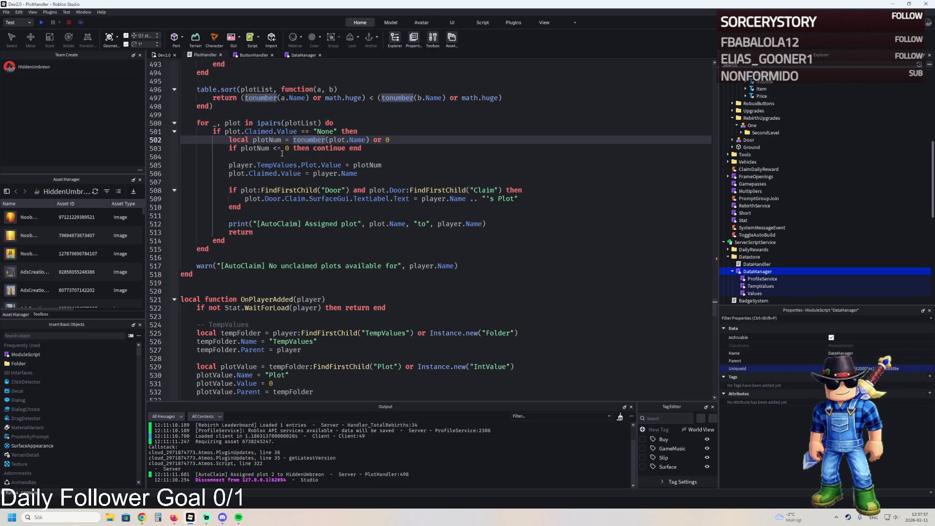
key("ctrl+f")
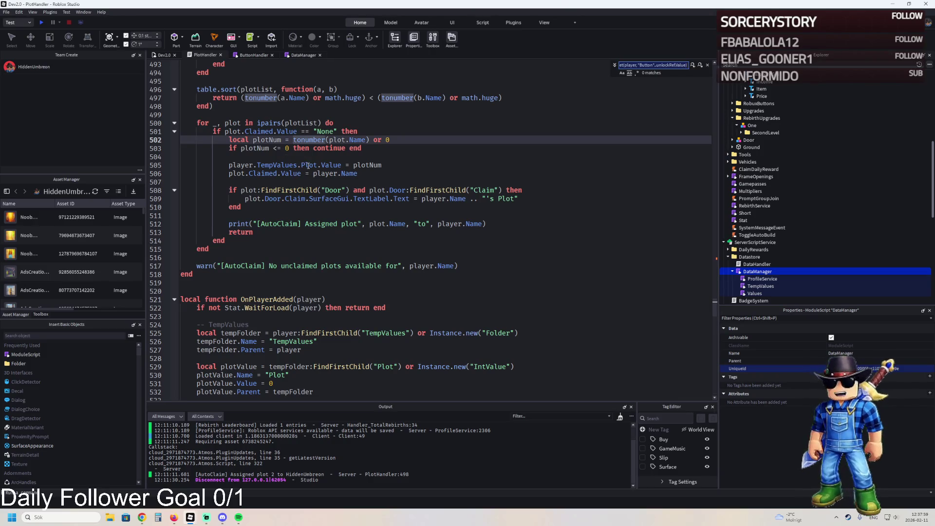
type("loadpl")
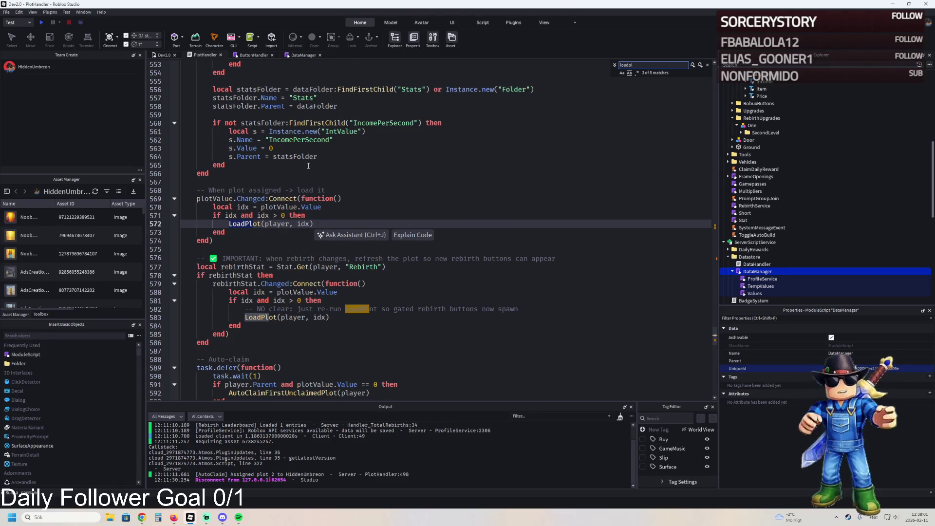
left_click(224, 342)
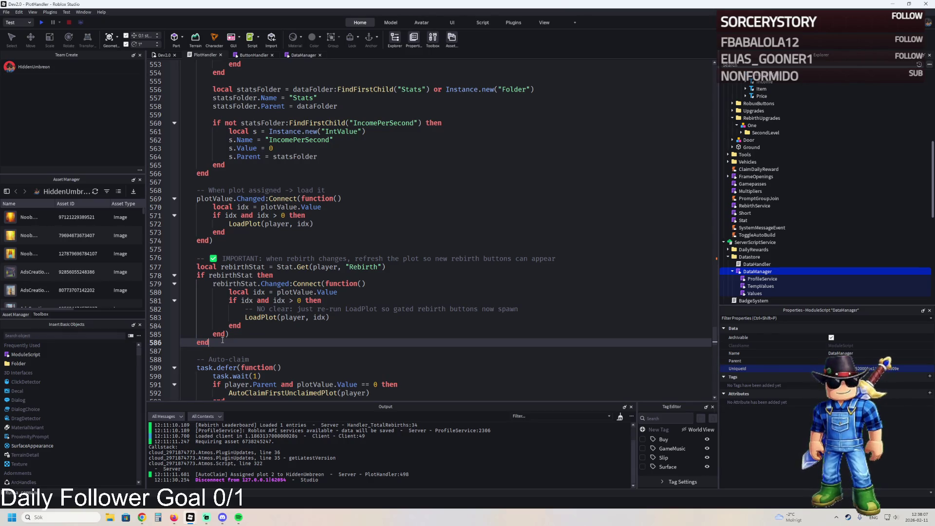
key("Down")
key("Down")
key("Down")
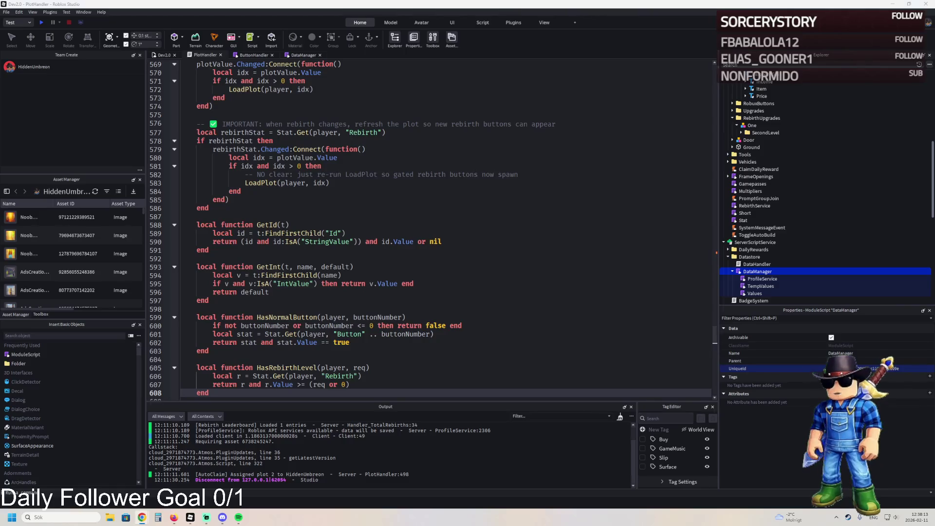
scroll(365, 281, "down", 6)
Paste the SpawnEligibleRebirthButtons function at line 609, followed by the rebirth-button purchase handler.
left_click(238, 248)
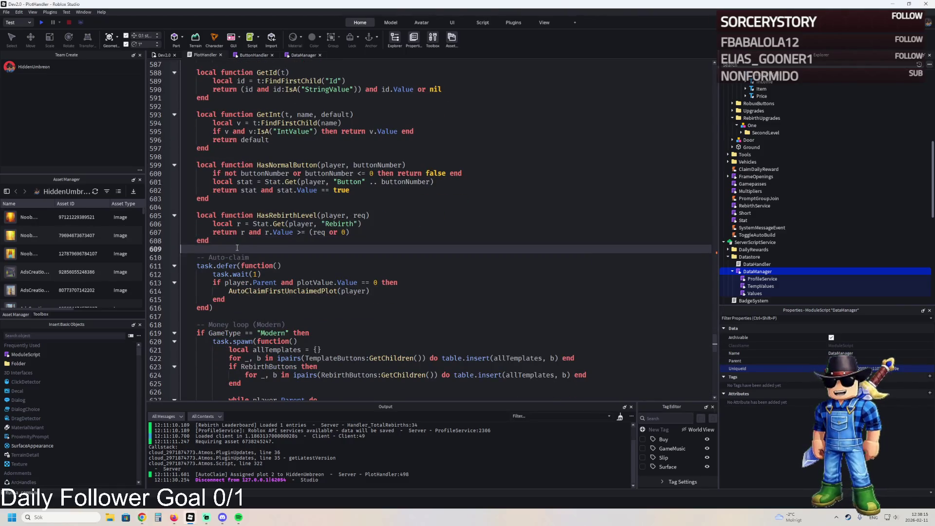
key("ctrl+v")
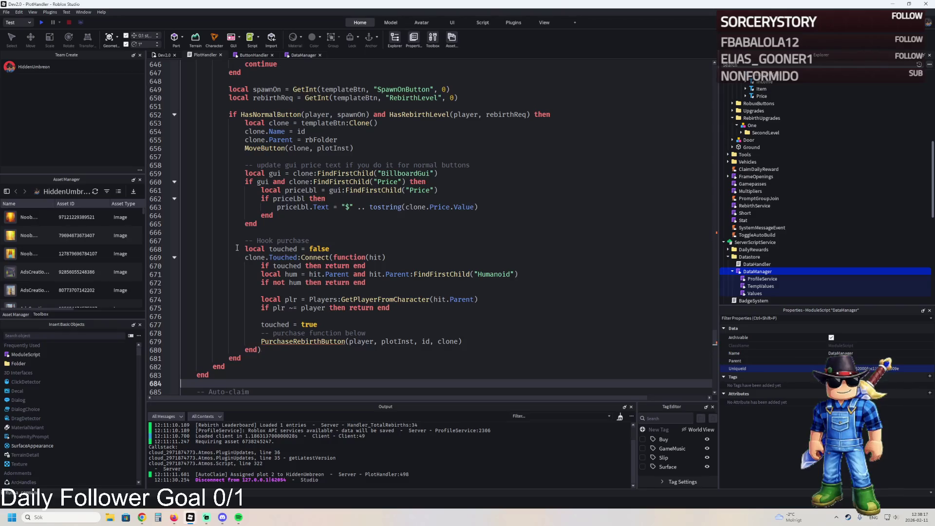
scroll(178, 274, "up", 20)
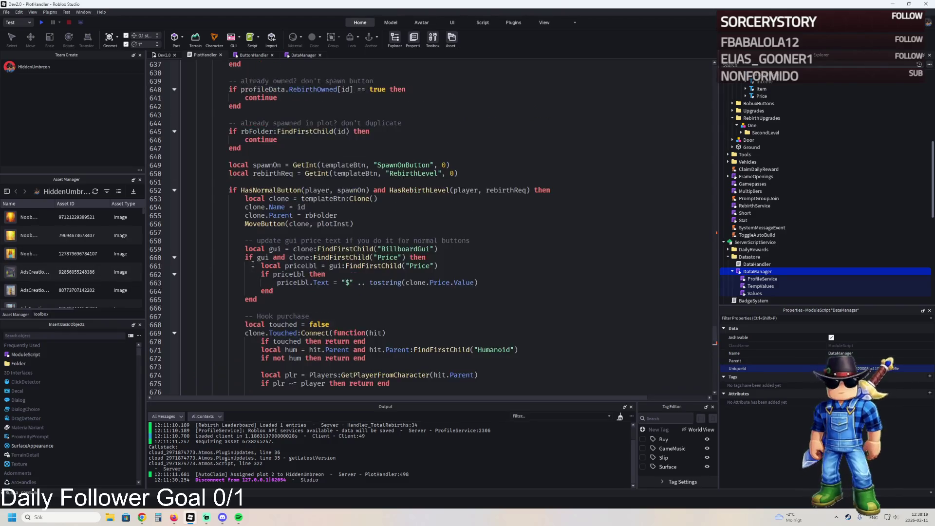
scroll(226, 263, "up", 3)
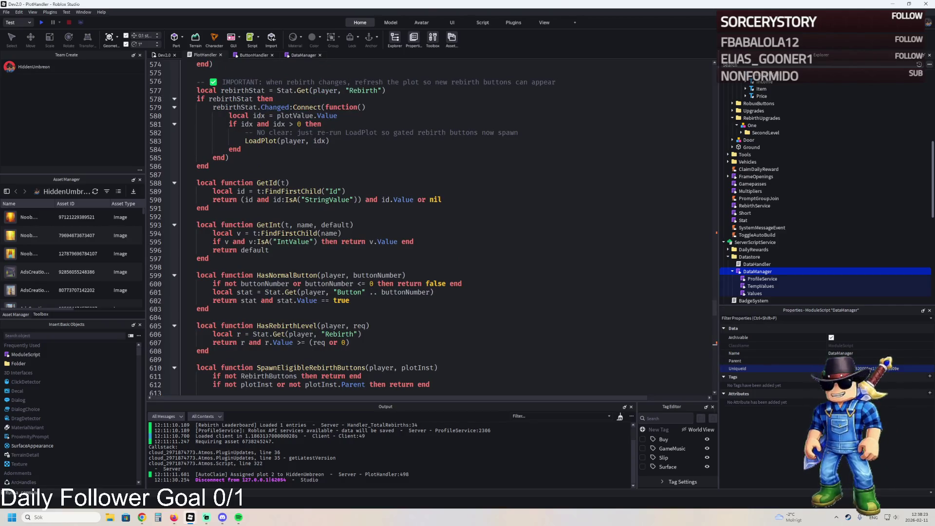
scroll(332, 286, "down", 20)
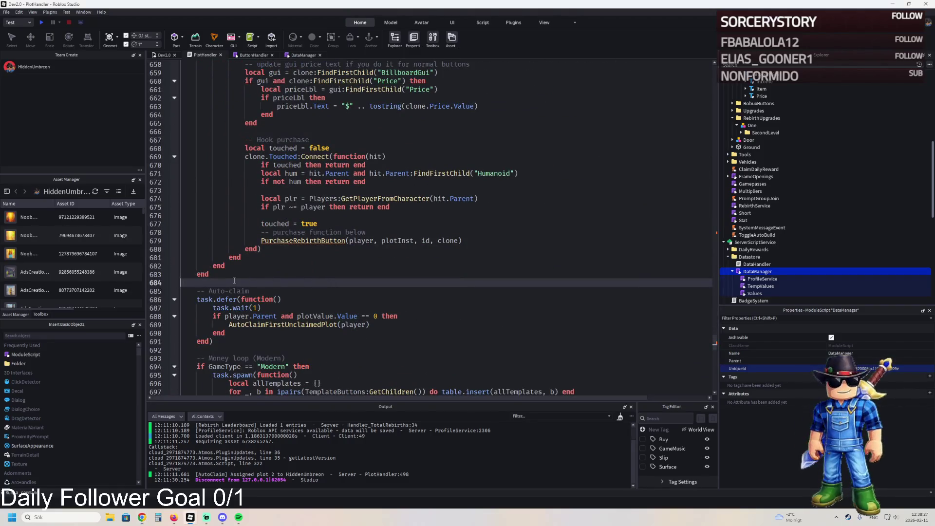
key("ctrl+v")
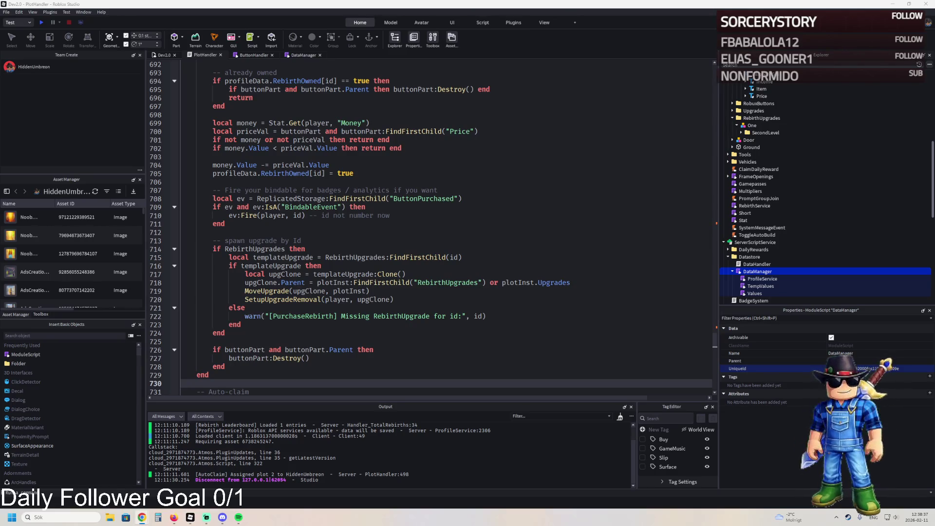
Search for 'load' and inspect the LoadPlot function, folding and unfolding it.
left_click(506, 184)
key("ctrl+f")
type("load")
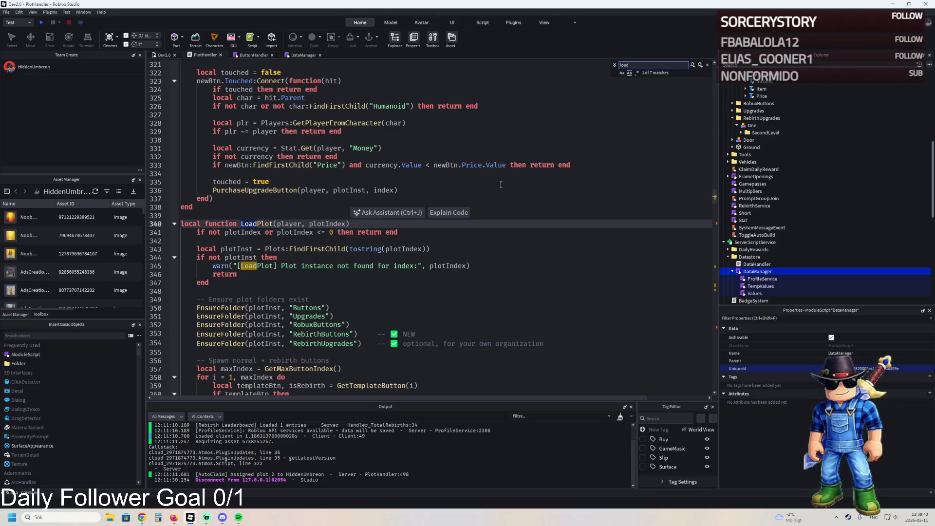
scroll(501, 184, "down", 5)
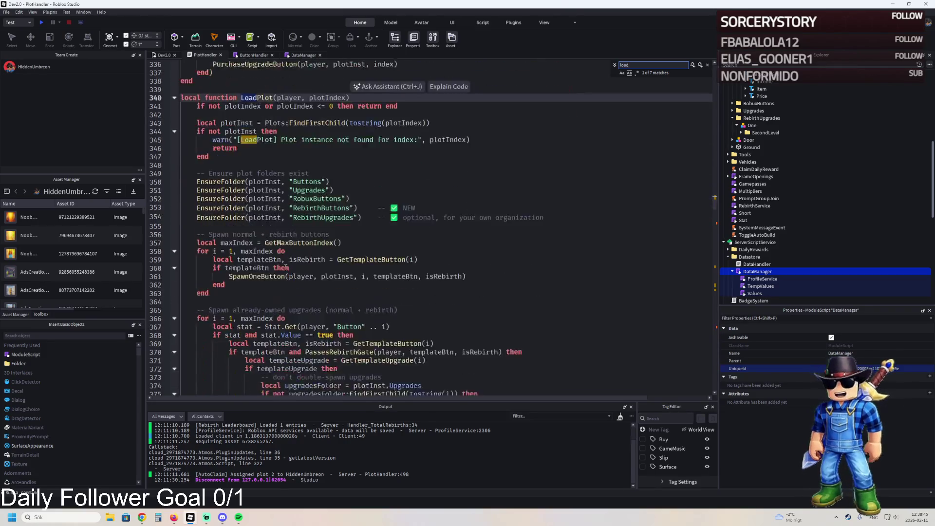
scroll(286, 267, "up", 2)
left_click(175, 148)
left_click(176, 148)
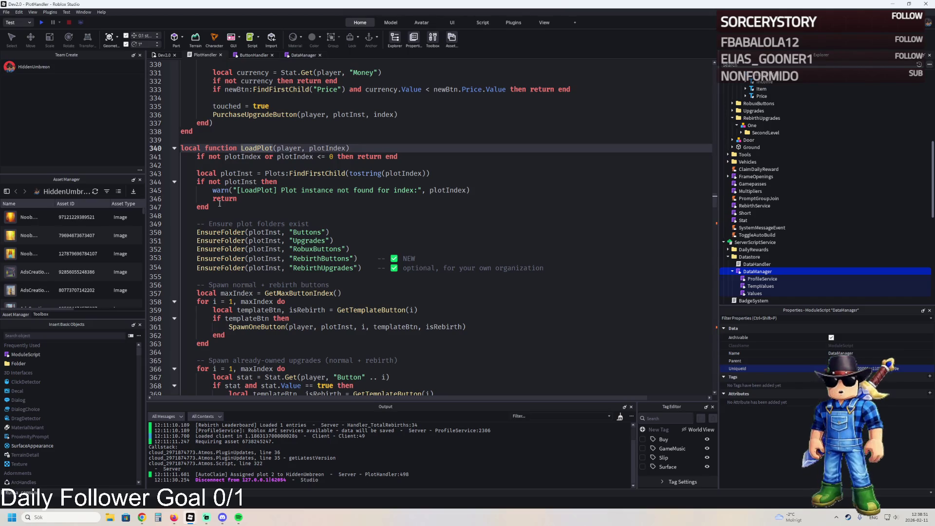
left_click(176, 148)
left_click(177, 148)
scroll(291, 270, "down", 20)
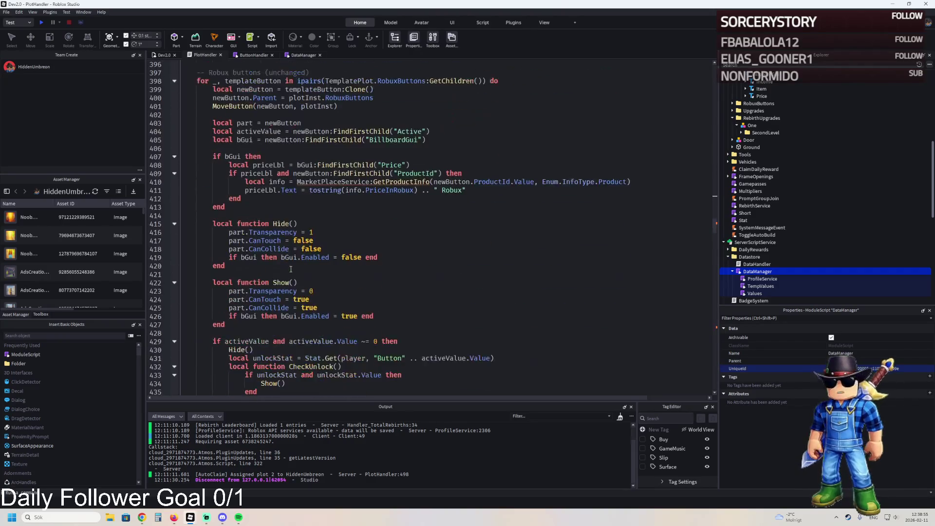
scroll(291, 270, "down", 6)
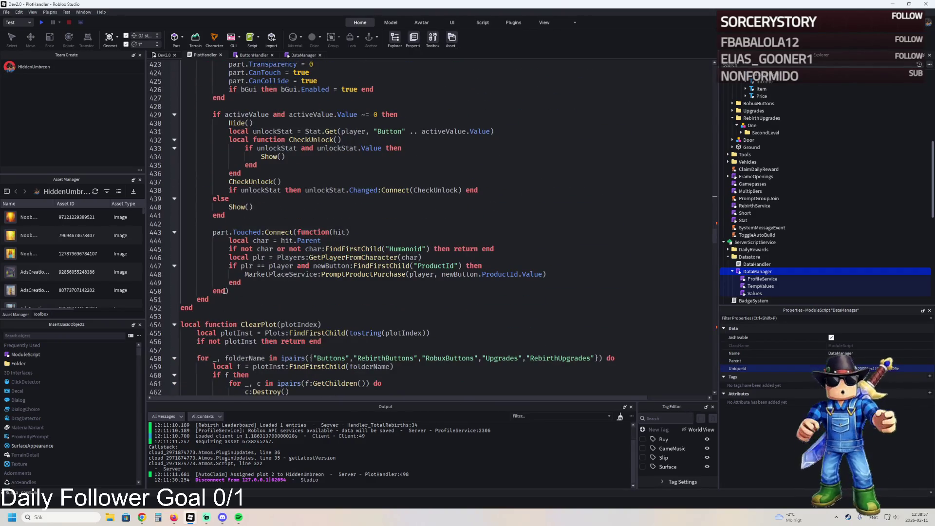
Try pasting the SpawnEligibleRebirthButtons call after line 450 and on line 442, undoing both.
left_click(230, 291)
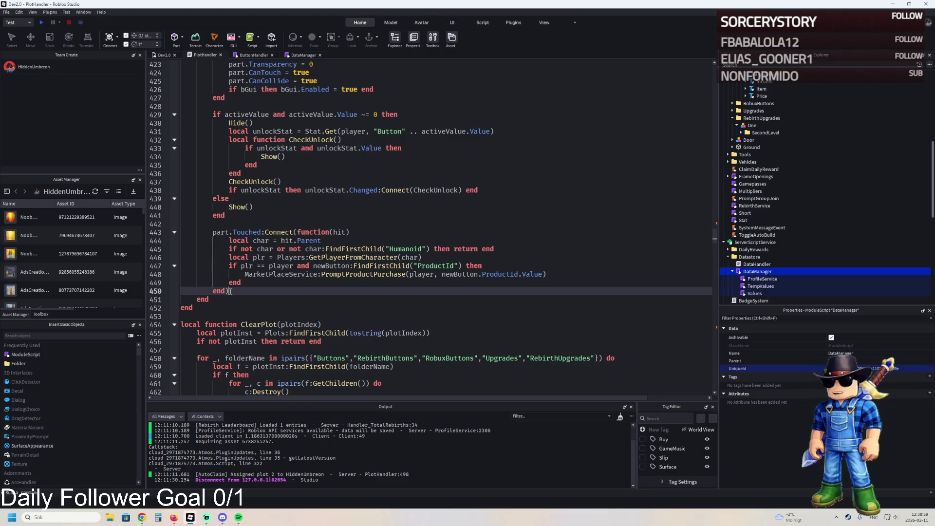
key("Return")
type("SpawnEligibleRebirthButtons(player, plotInst)")
key("ctrl+z")
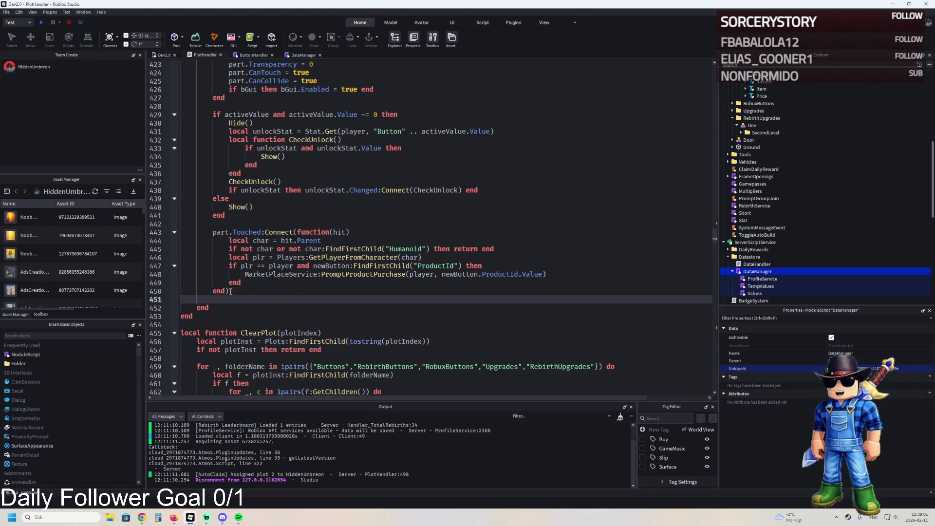
left_click(247, 283)
left_click(229, 224)
type("SpawnEligibleRebirthButtons(player, plotInst)")
type("z")
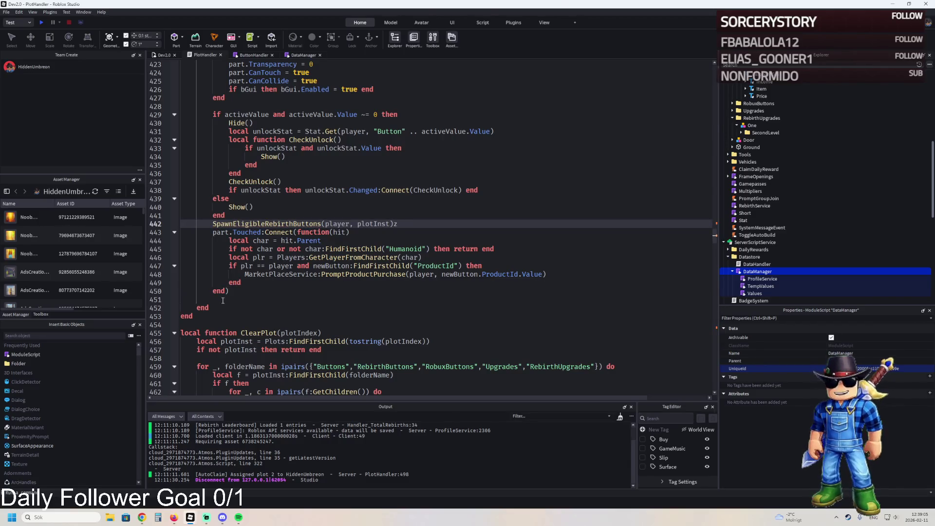
double_click(220, 308)
key("ctrl+z")
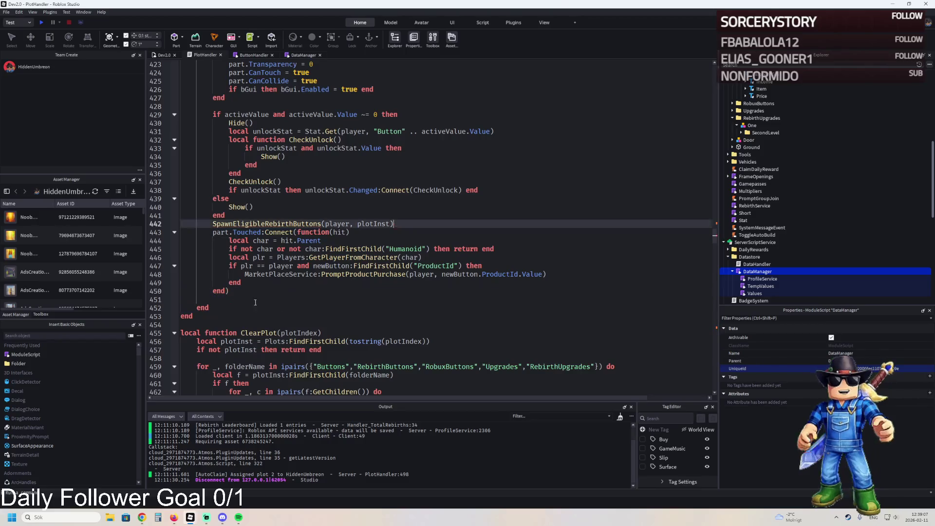
key("ctrl+z")
Paste SpawnEligibleRebirthButtons(player, plotInst) on a new line 453 after the Robux loop's end.
left_click(223, 316)
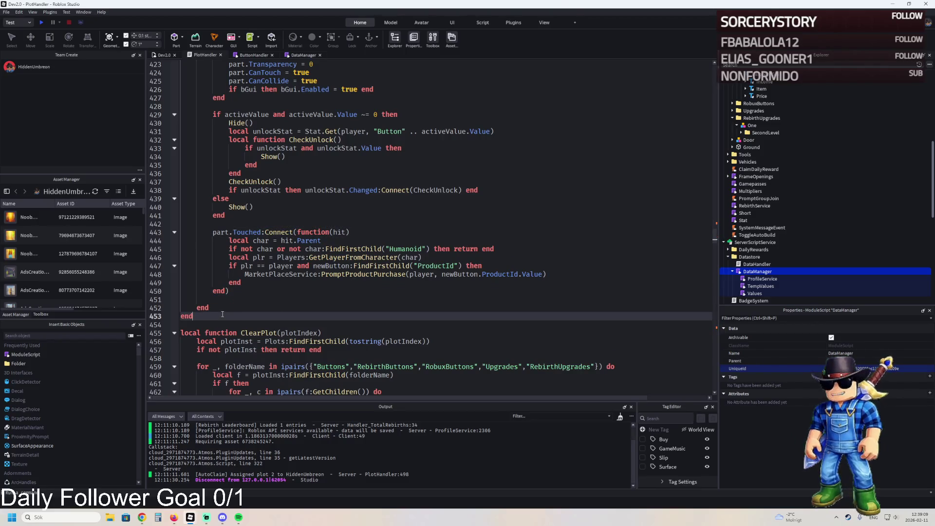
left_click(223, 308)
key("Return")
type("SpawnEligibleRebirthButtons(player, plotInst)")
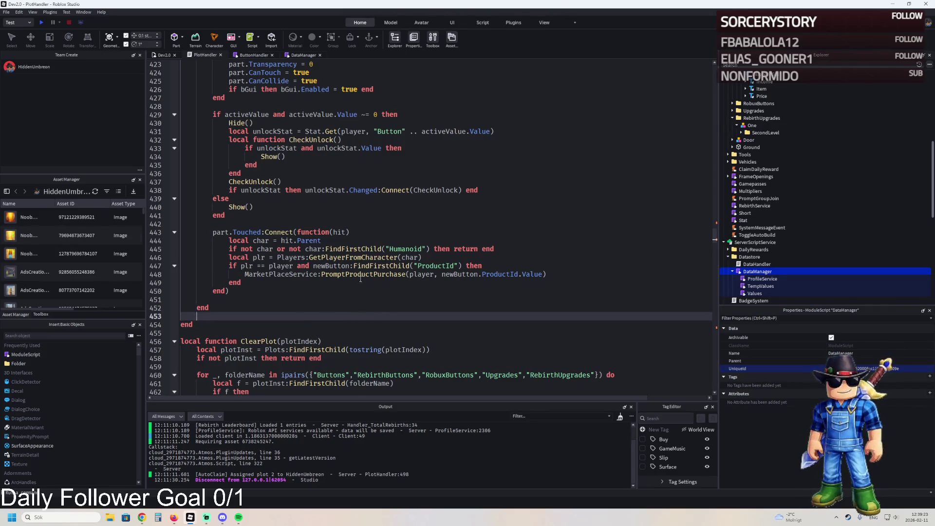
Paste the SpawnEligibleRebirthButtons(player, plotInst) call on line 396, then undo it.
scroll(341, 276, "up", 6)
scroll(320, 273, "up", 13)
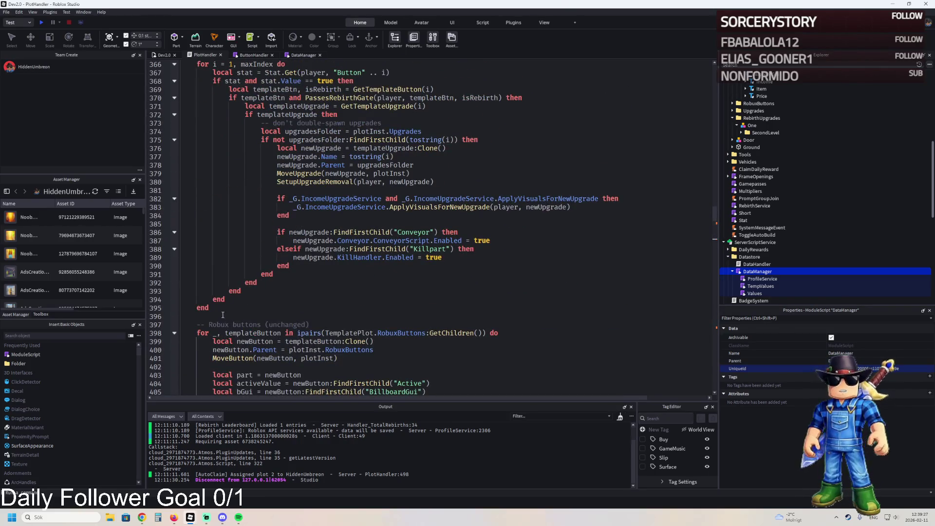
left_click(247, 315)
type("SpawnEligibleRebirthButtons(player, plotInst)")
key("ctrl+z")
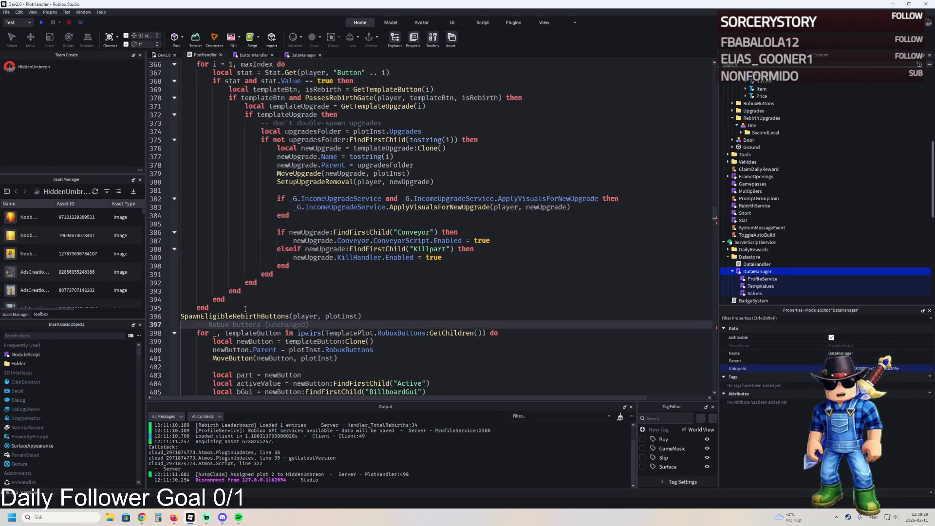
Retry the call on a new line after 391, undo it, and select lines 354–391.
left_click(287, 275)
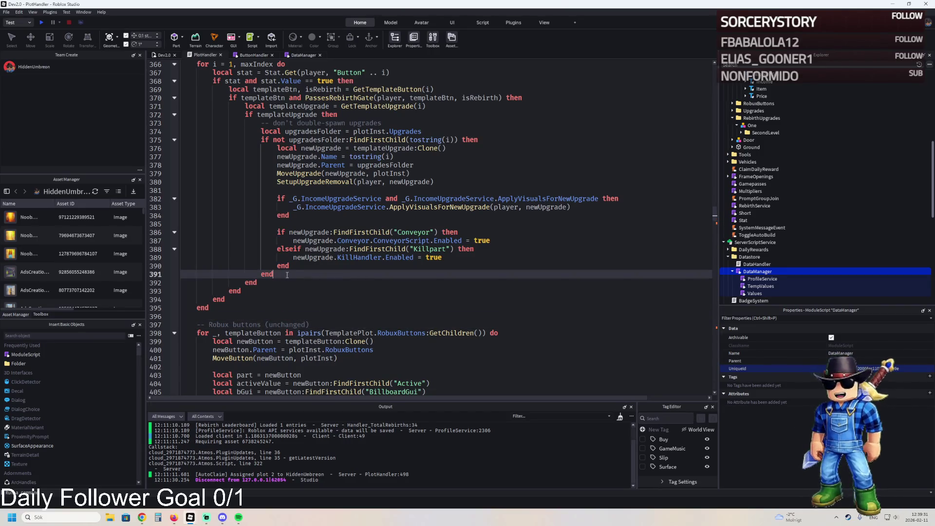
key("Return")
type("SpawnEligibleRebirthButtons(player, plotInst)")
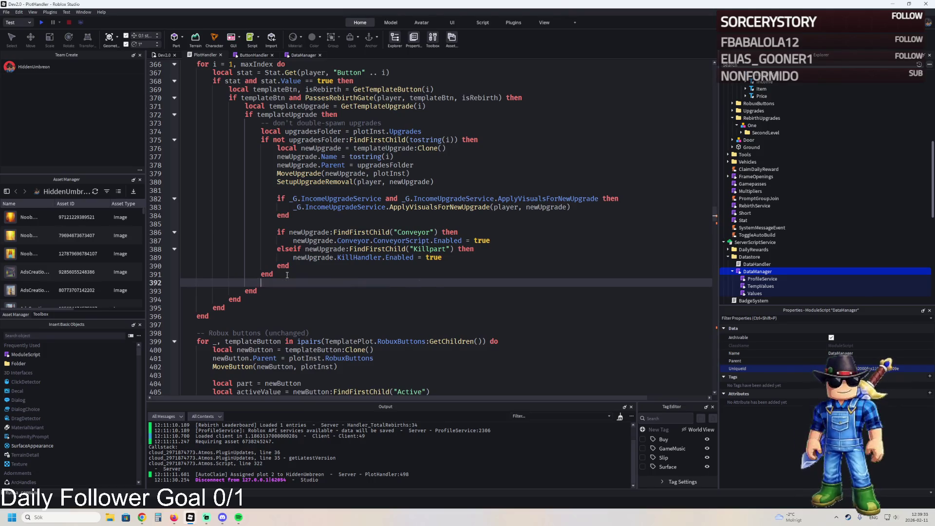
key("ctrl+z")
key("ctrl+z")
scroll(287, 275, "up", 4)
key("shift+Up")
key("shift+Up")
key("shift+Up")
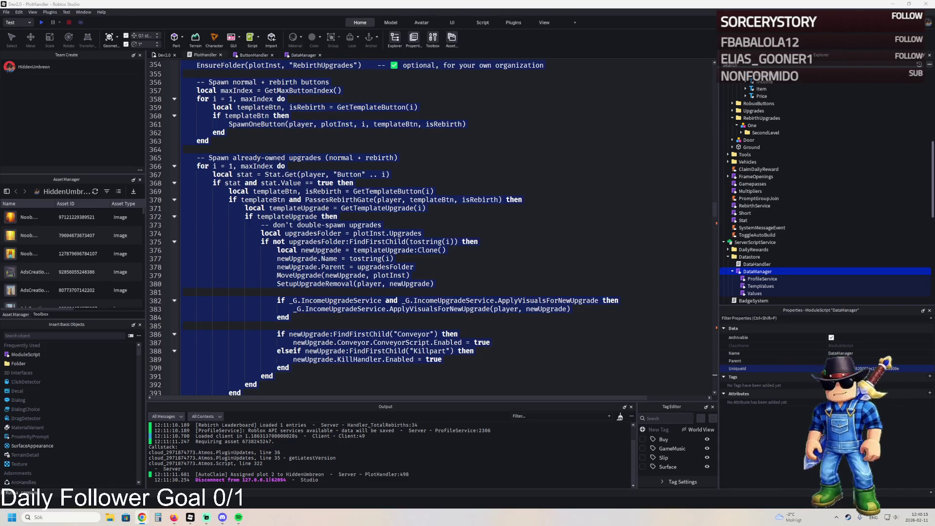
Switch to Chrome and resume the paused I Rated EVERY Roblox Incremental Game video.
key("alt+Tab")
left_click(380, 292)
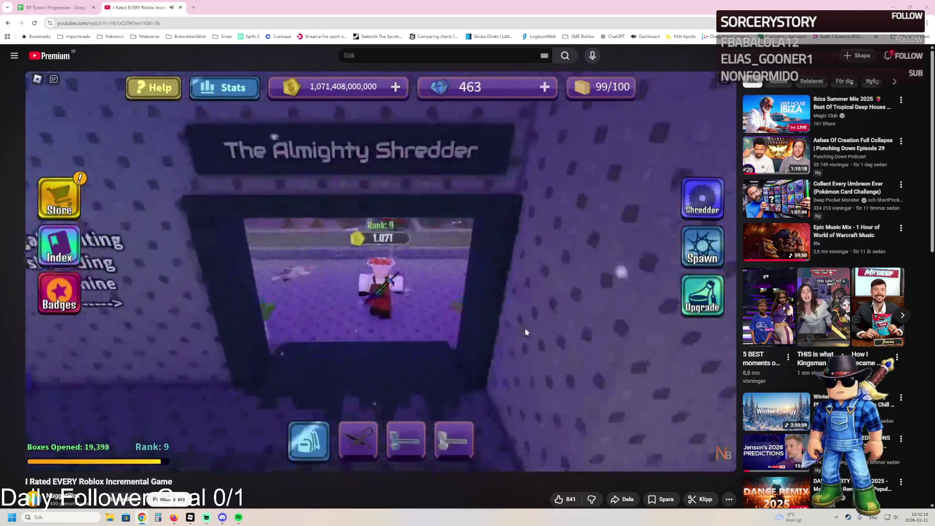
double_click(656, 338)
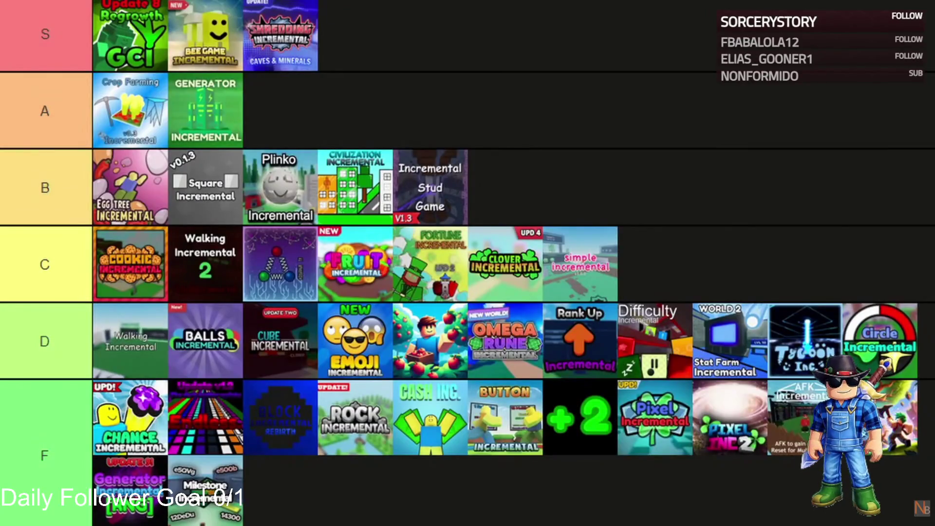
mouse_move(466, 515)
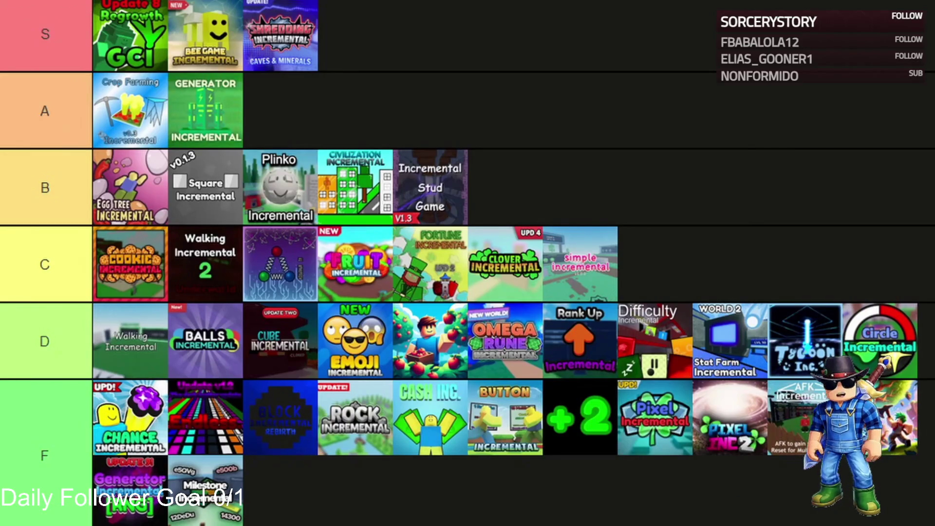
mouse_move(347, 218)
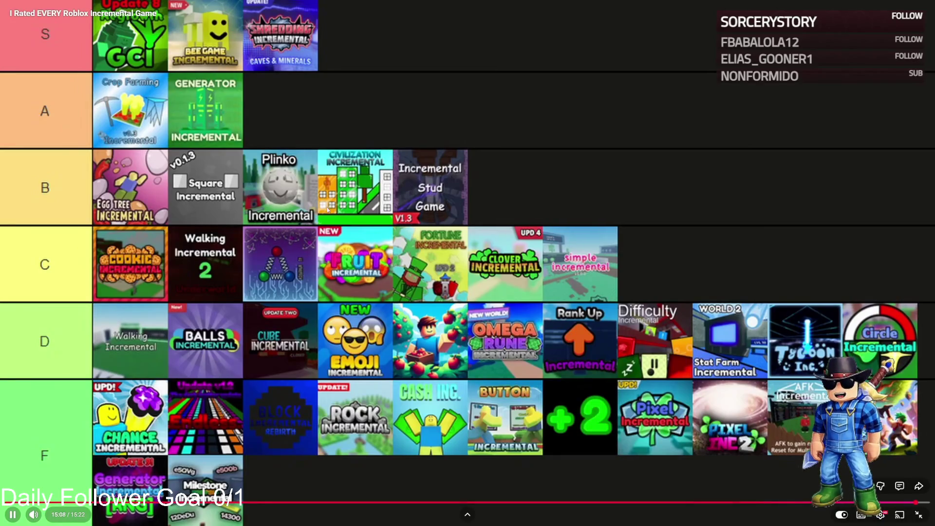
key("Escape")
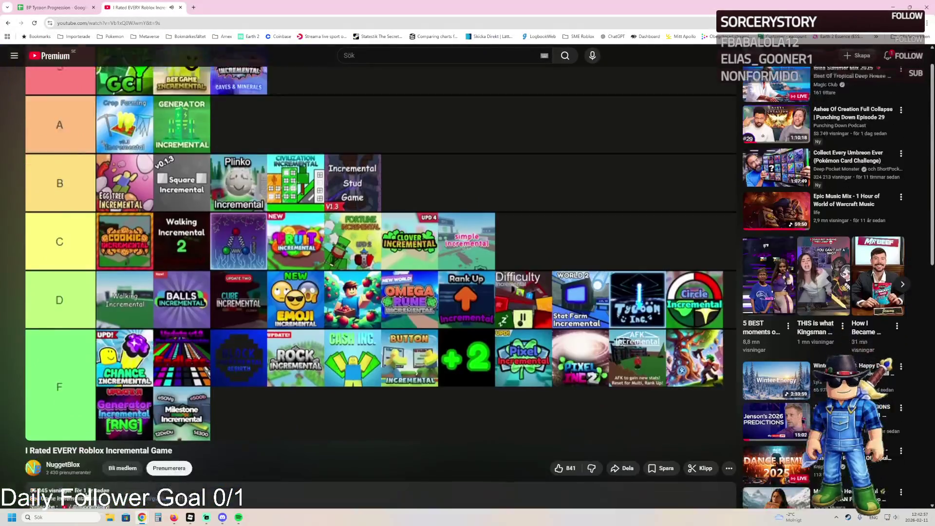
Play Bee Game Incremental OST - Day Track from the channel's videos, skip to 0:12, then close the tab.
scroll(65, 423, "down", 1)
left_click(65, 423)
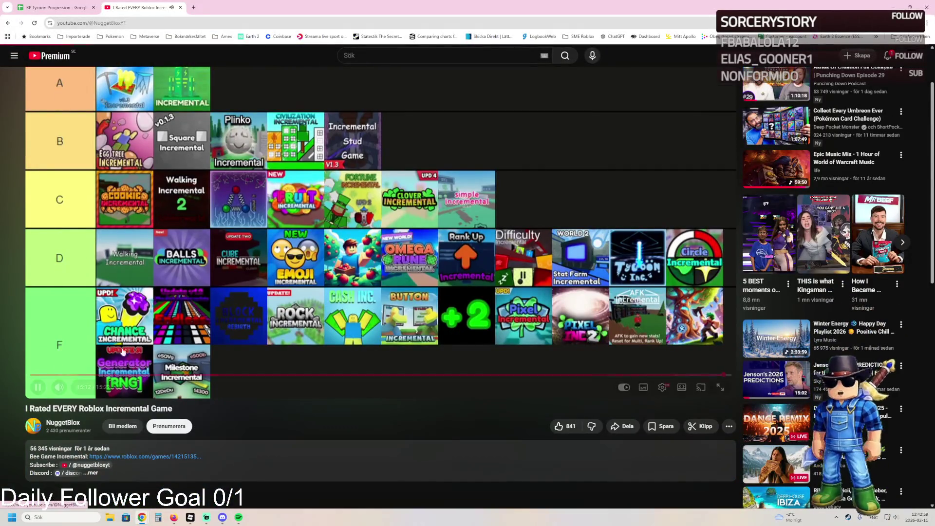
left_click(293, 245)
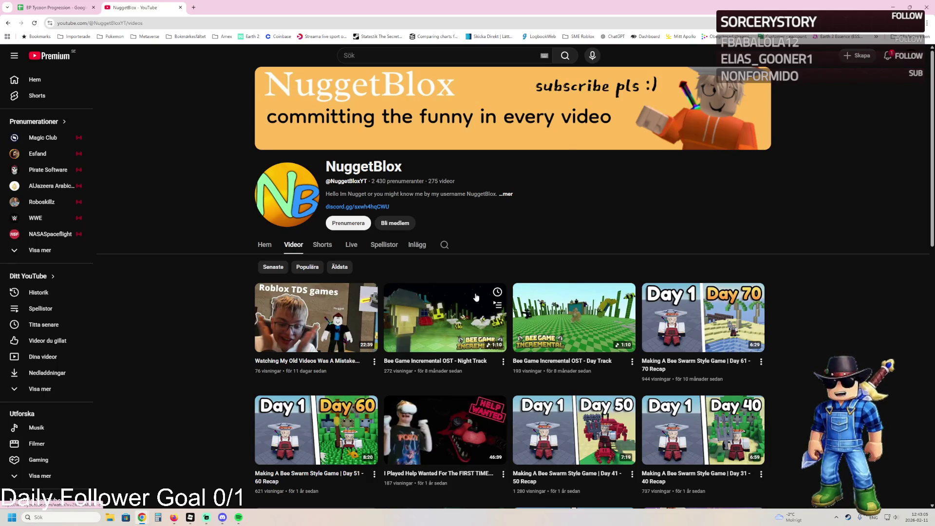
left_click(577, 317)
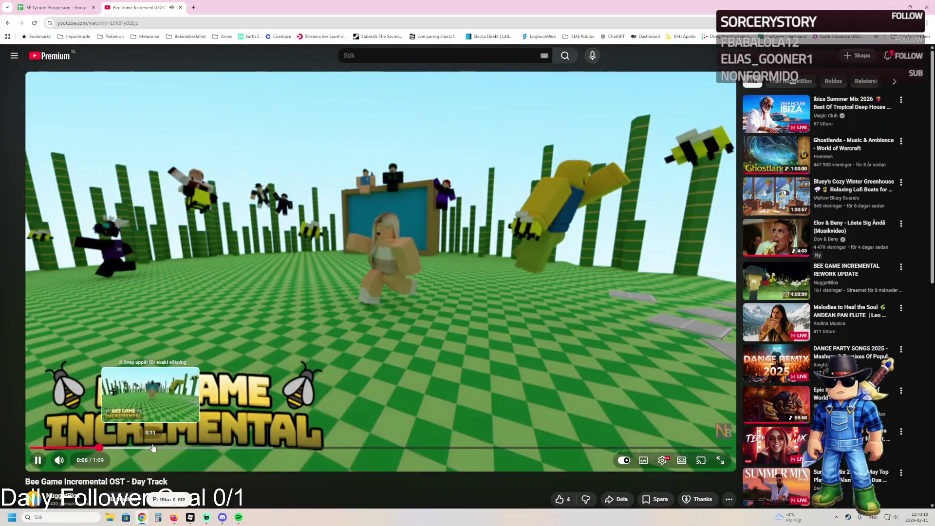
left_click(159, 447)
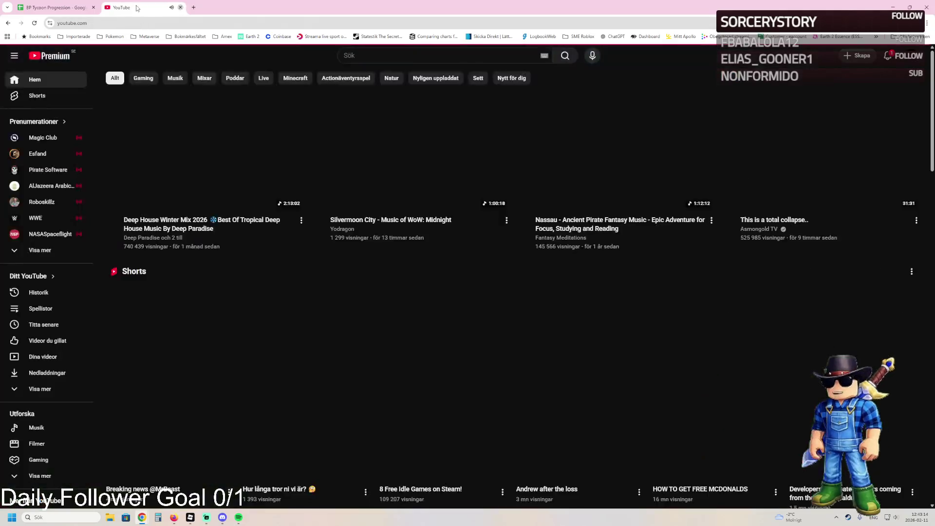
left_click(181, 8)
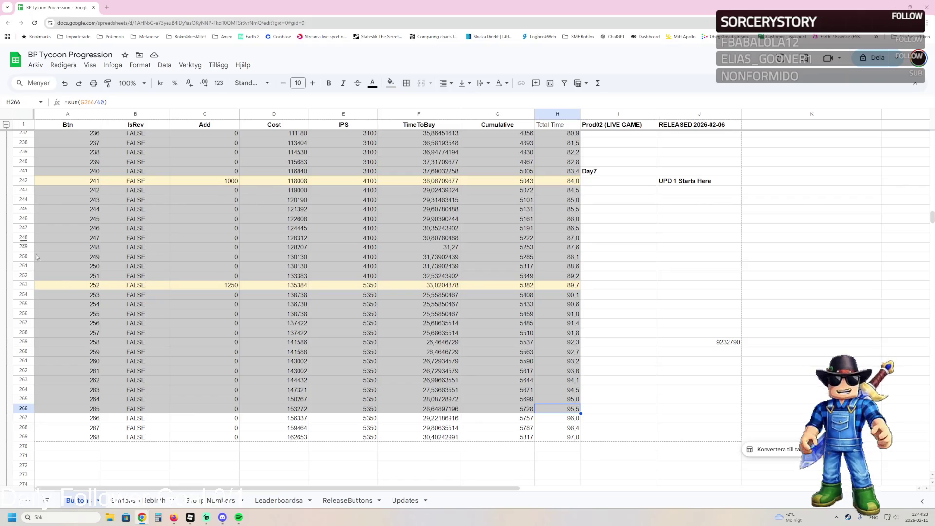
mouse_move(190, 518)
mouse_move(207, 493)
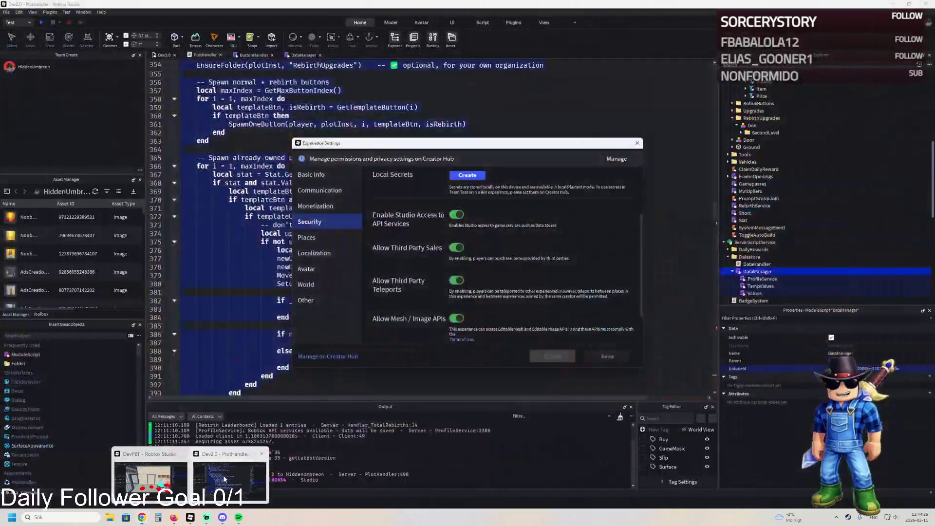
Return to the Dev2.0 Studio window on PlotHandler's button-spawning code, then launch Calculator.
left_click(224, 479)
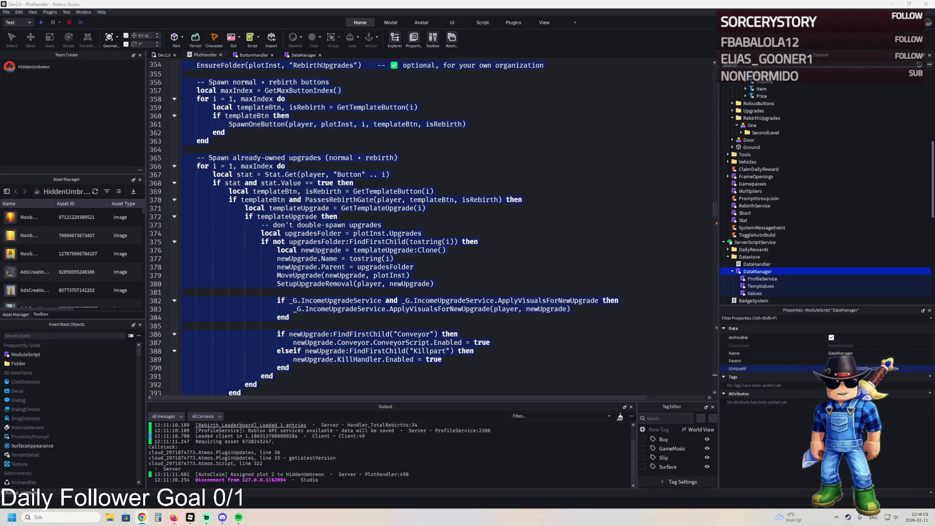
left_click(158, 517)
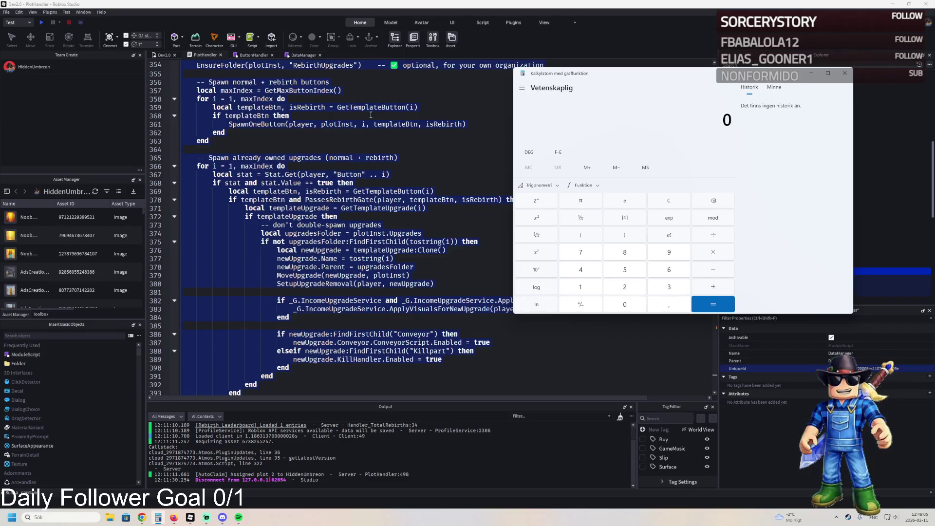
Total 550 + 950 + 1800 + 1550 to 4850, divide it by 4500, then leave Calculator.
type("550 + ")
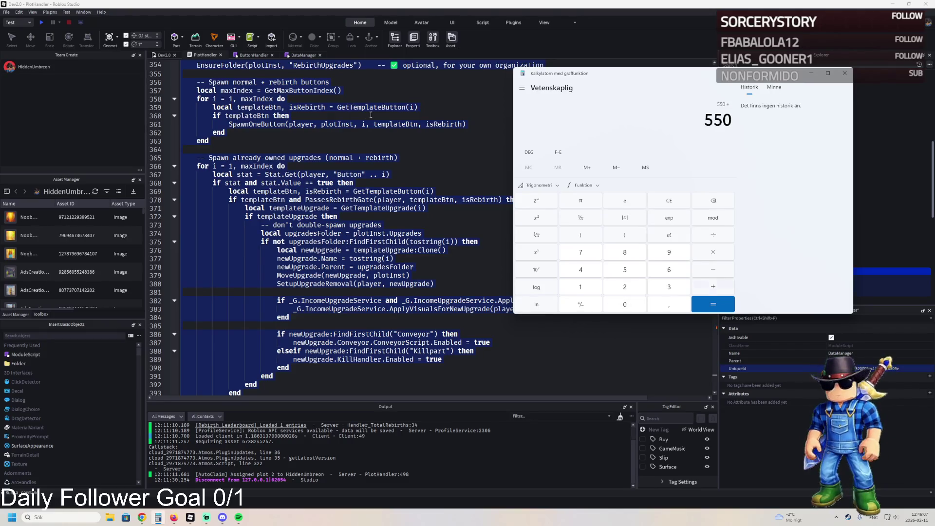
type("950 + 1800 + 1550")
key("Return")
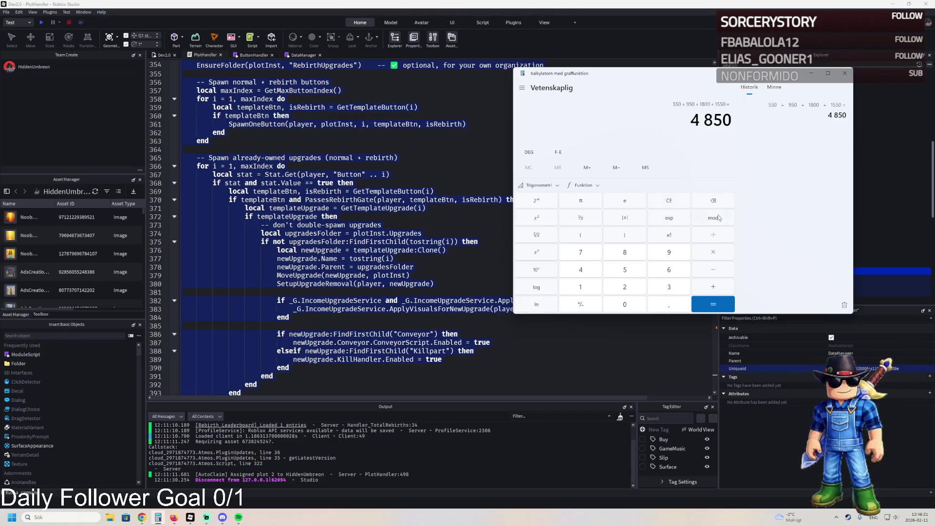
key("slash")
type("4500")
key("Return")
left_click(598, 22)
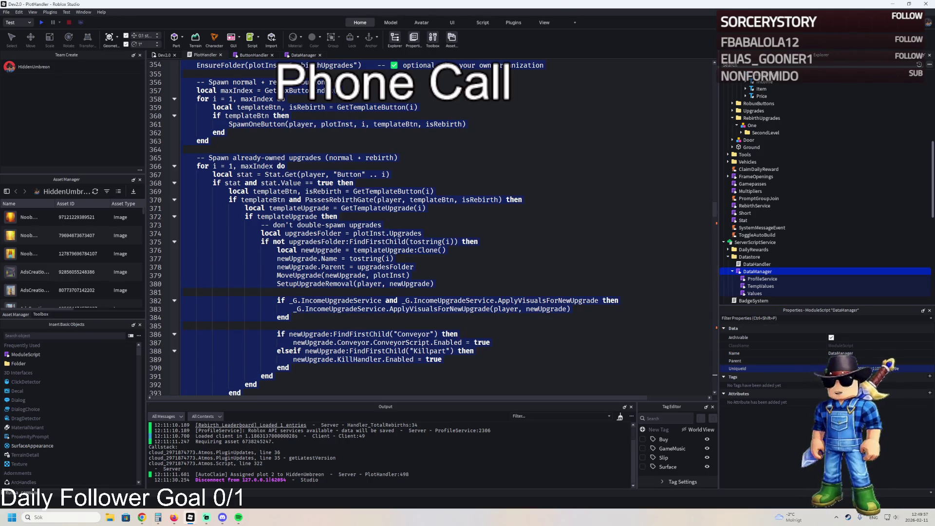
Switch to the DevPBT Studio window showing the plot's upgrade purchase pads.
mouse_move(190, 517)
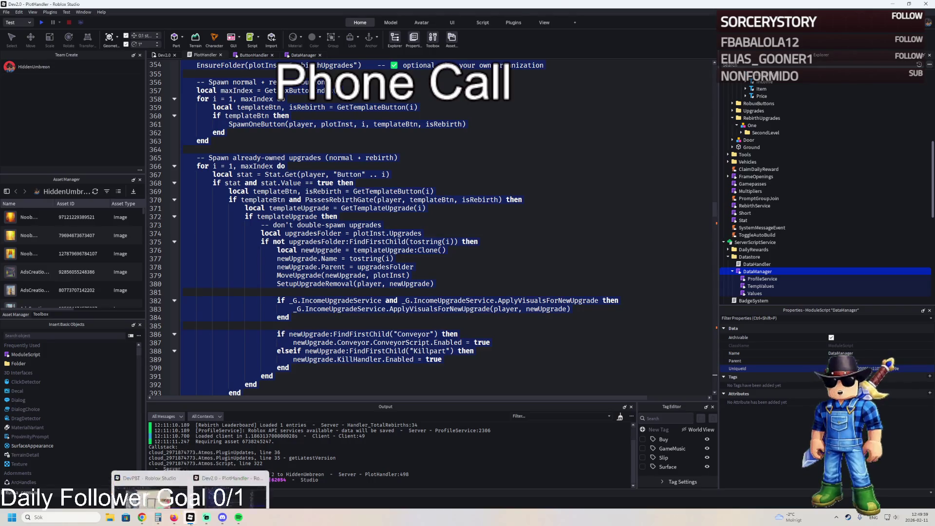
left_click(151, 480)
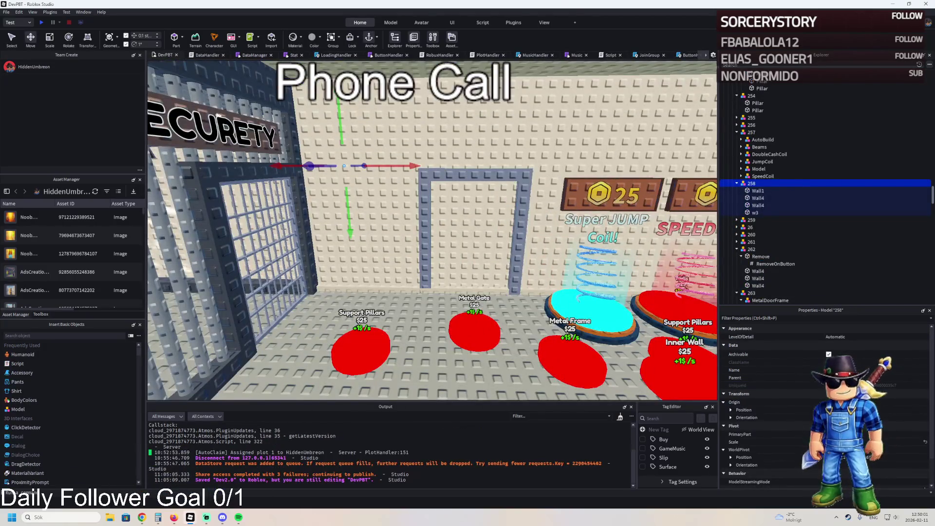
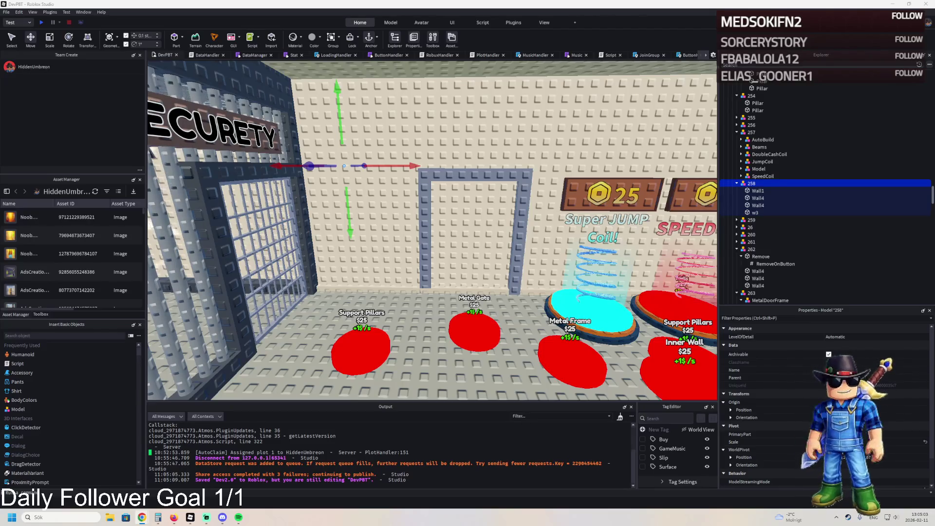
Fly the camera around the island's upgrade pads, tower, caged pillar and tan building.
key("d")
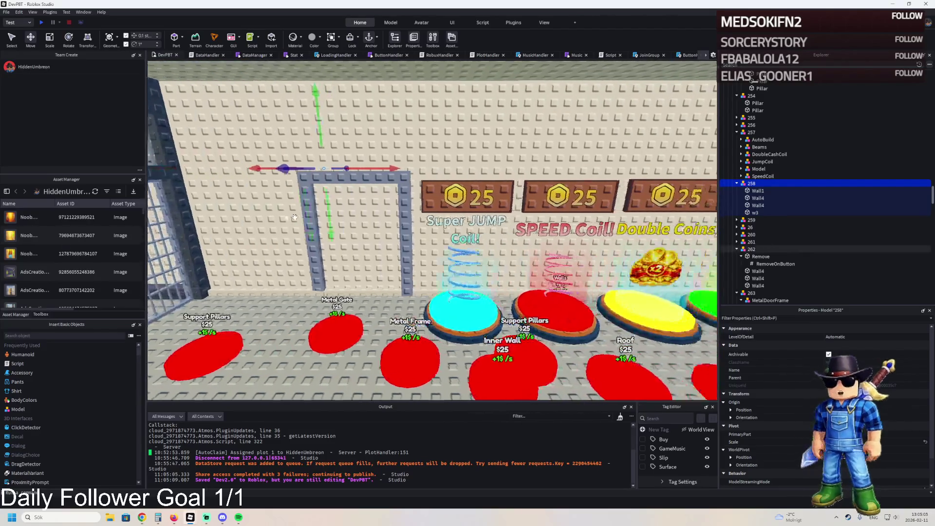
key("d")
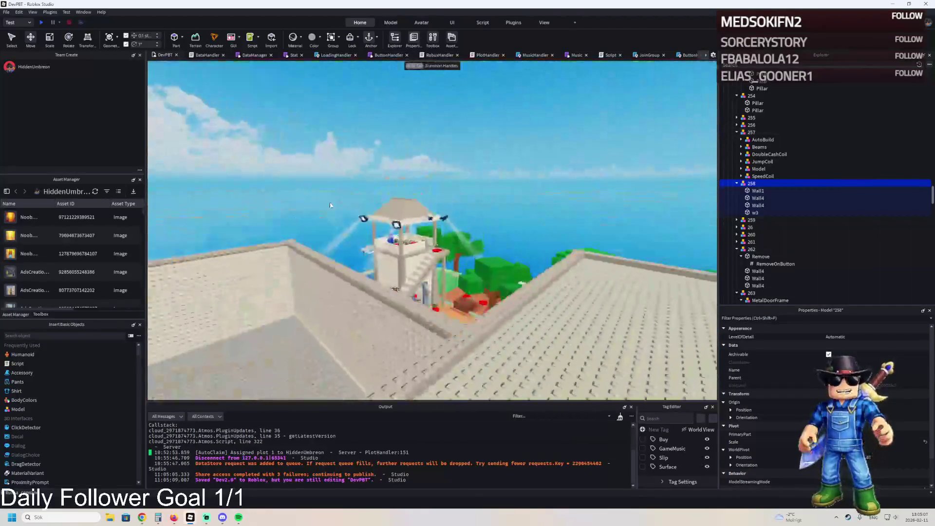
left_click(422, 144)
key("w")
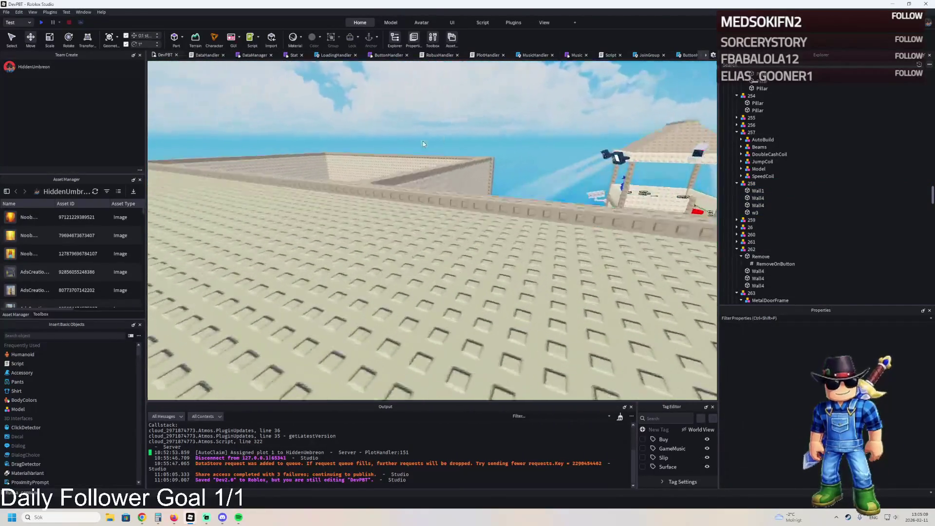
key("s")
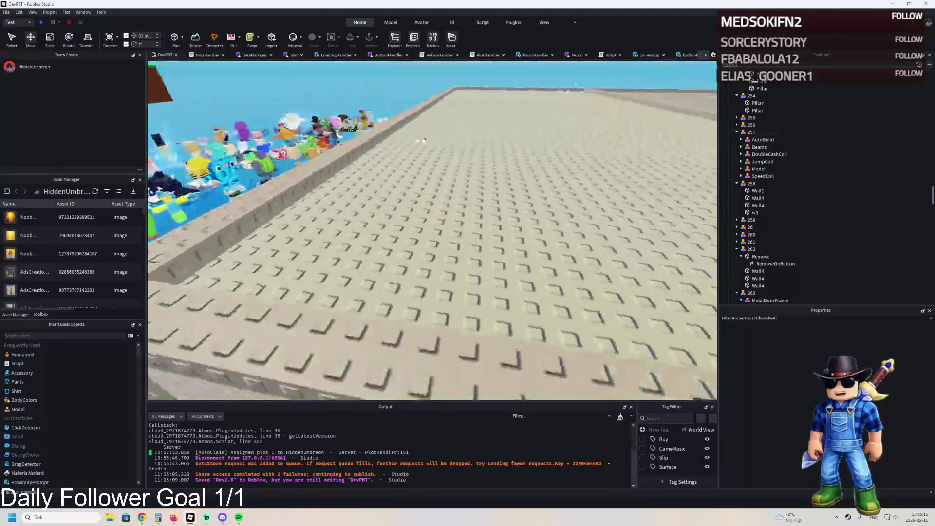
key("w")
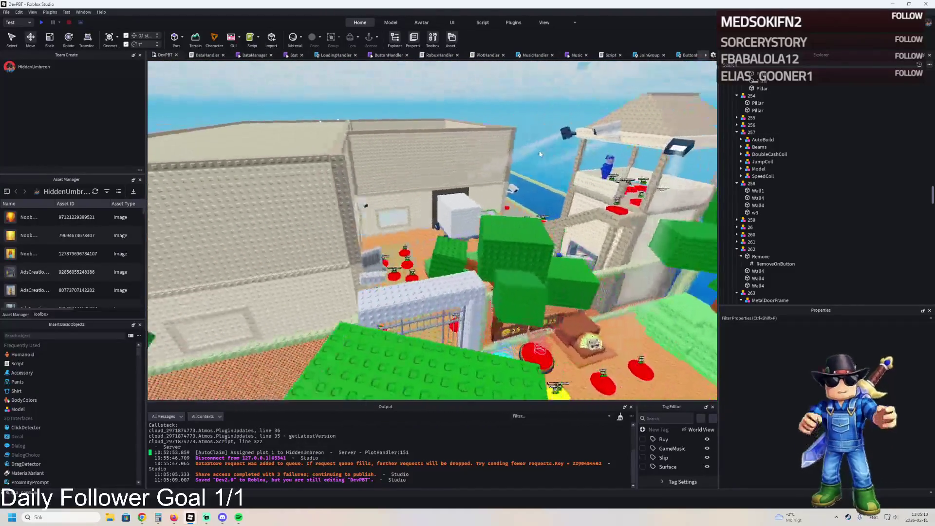
Switch to the browser and scroll through the page.
key("alt+Tab")
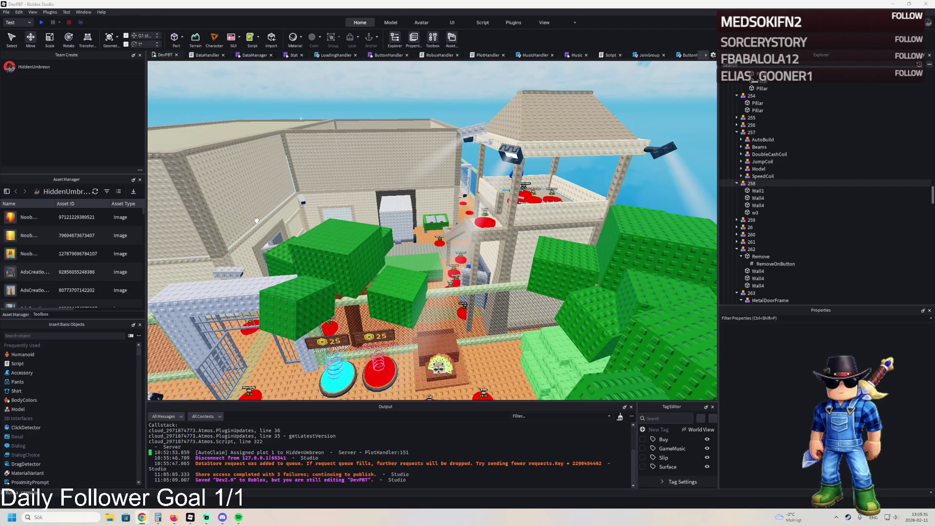
scroll(387, 239, "up", 1)
scroll(388, 240, "up", 5)
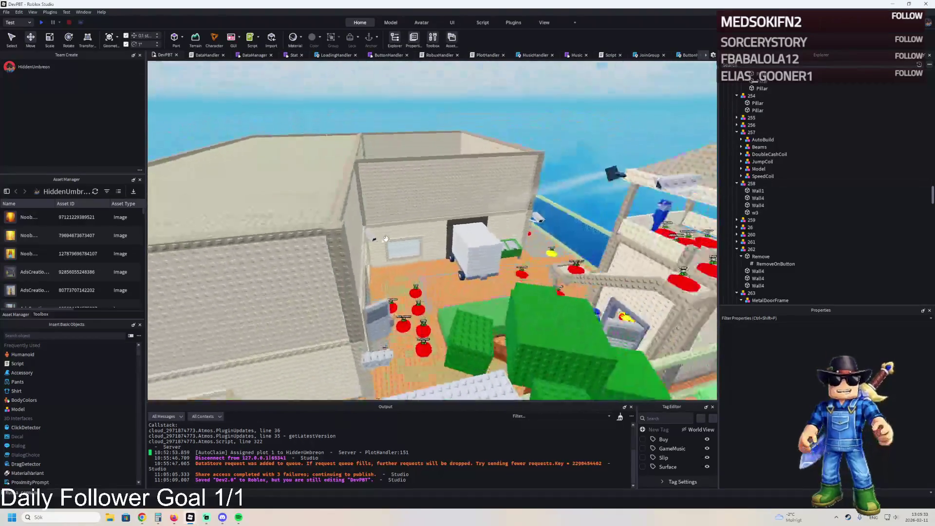
scroll(473, 229, "up", 5)
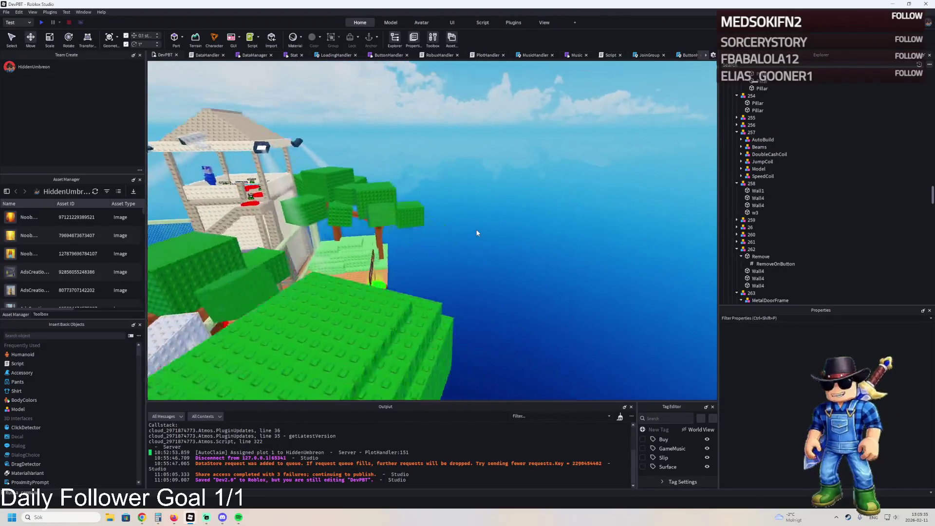
scroll(476, 232, "up", 8)
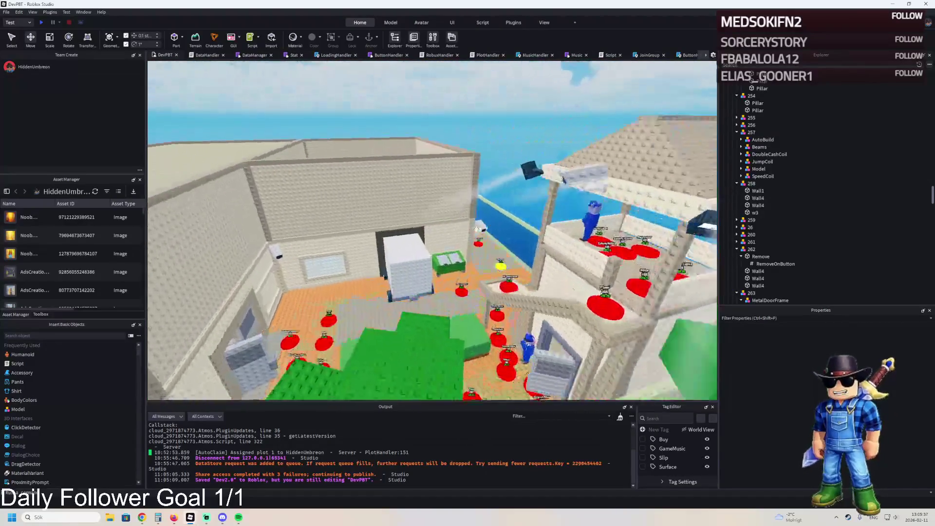
scroll(476, 229, "down", 5)
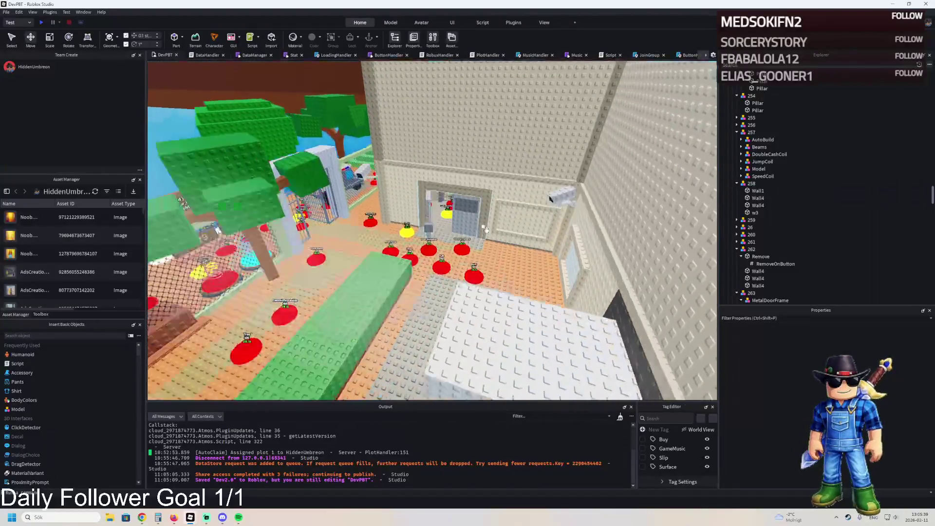
scroll(492, 228, "up", 8)
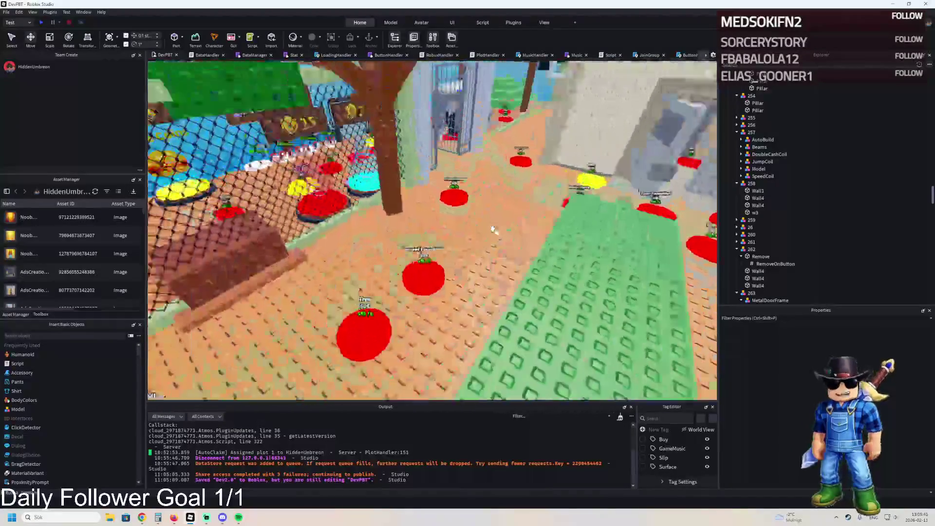
scroll(493, 228, "down", 5)
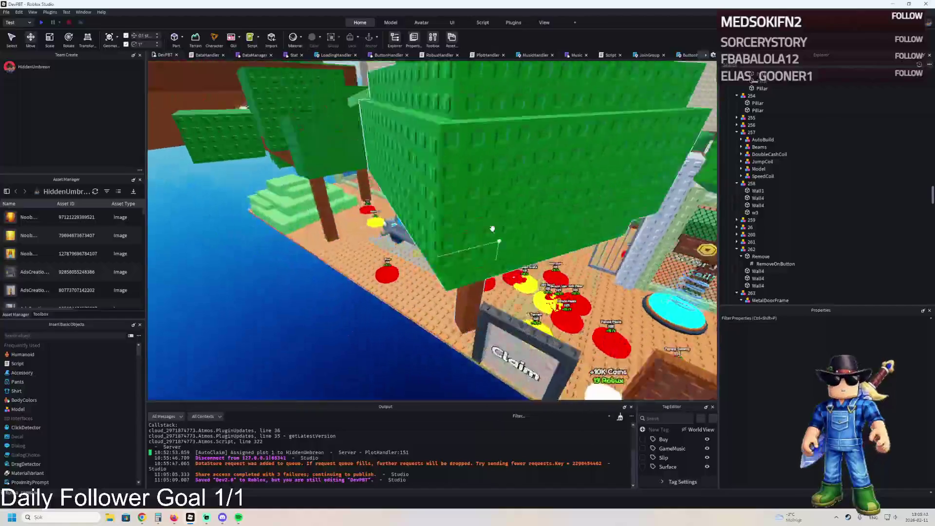
scroll(493, 228, "up", 8)
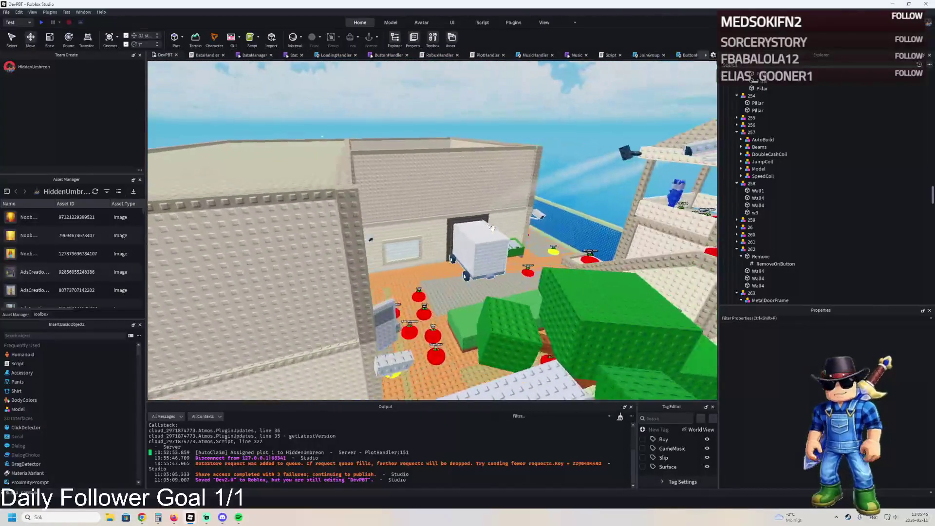
scroll(492, 229, "up", 10)
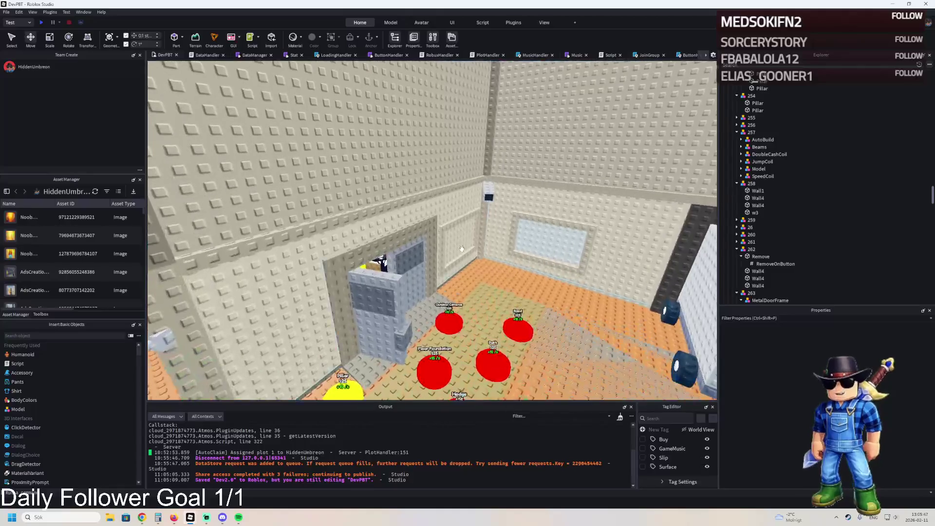
scroll(462, 249, "up", 10)
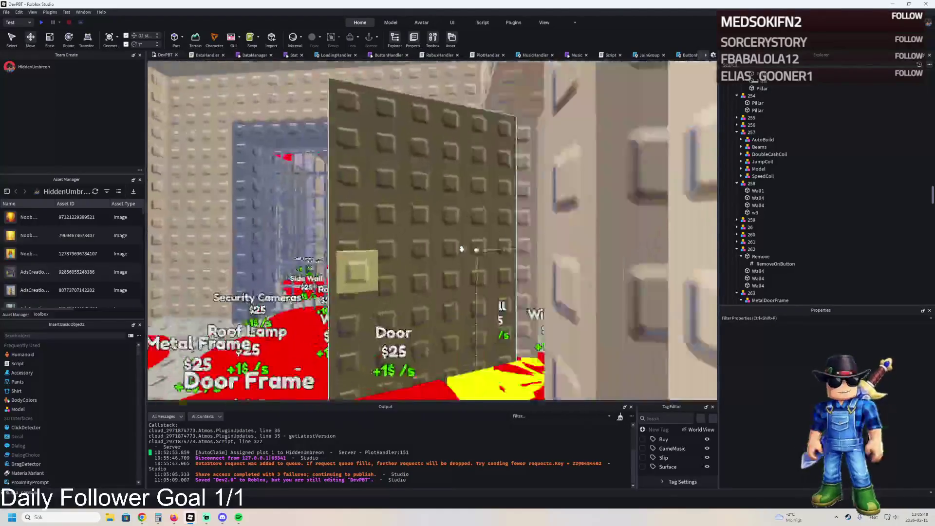
scroll(462, 249, "up", 5)
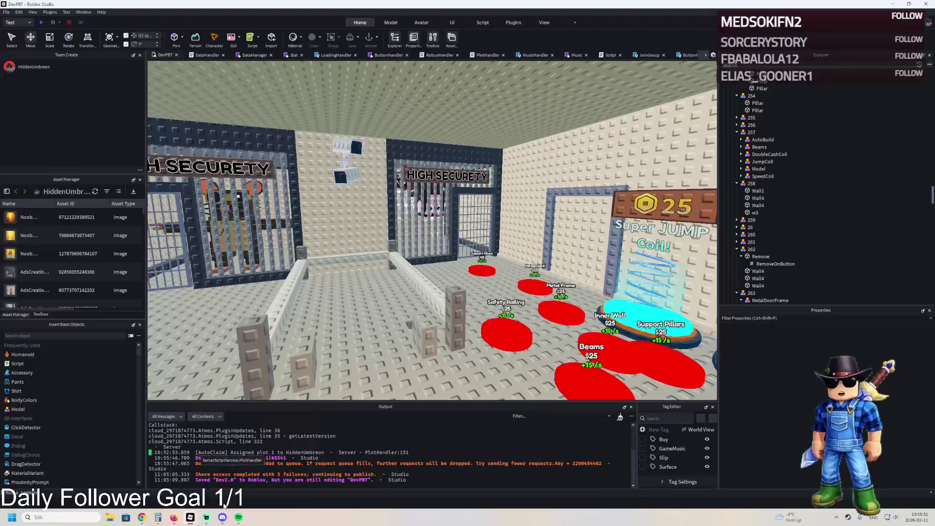
Return to the Dev2.0 PlotHandler script, collapse TemplatePlot, and screenshot the top of the hierarchy.
mouse_move(189, 519)
left_click(229, 475)
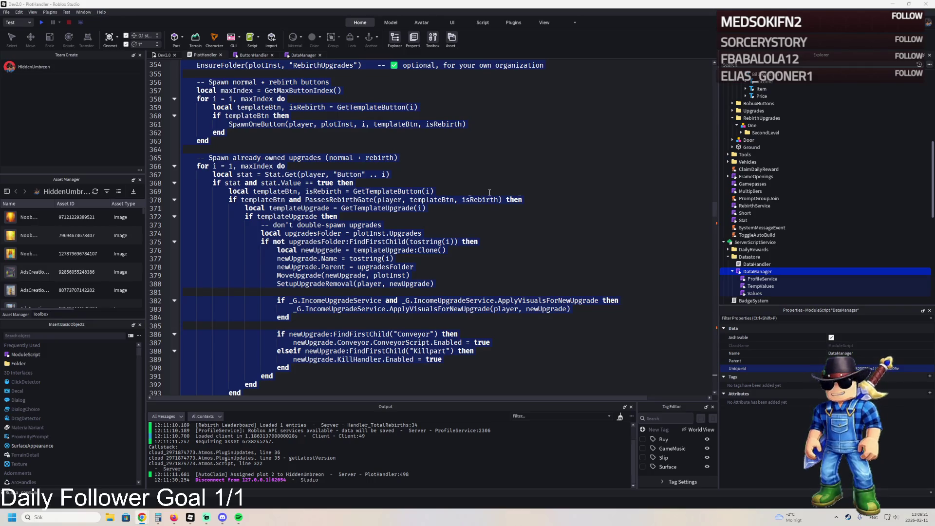
scroll(764, 220, "up", 5)
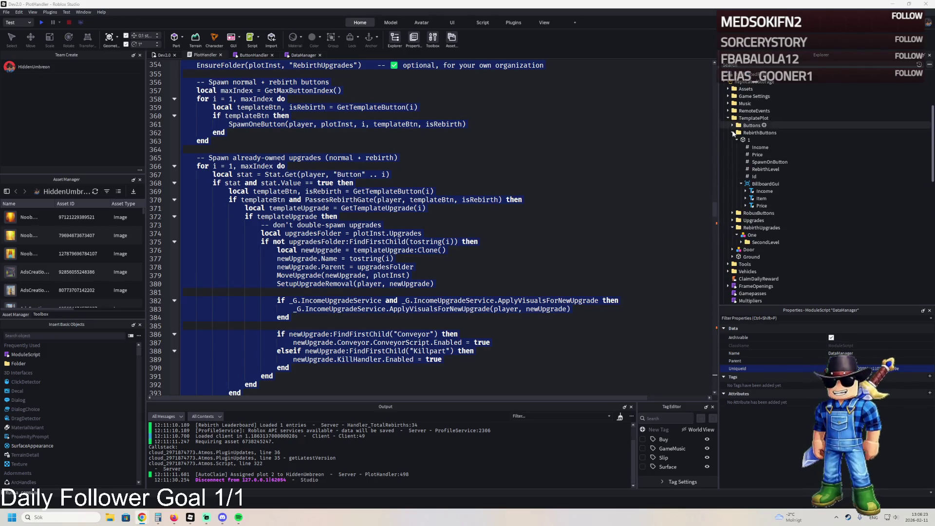
left_click(728, 118)
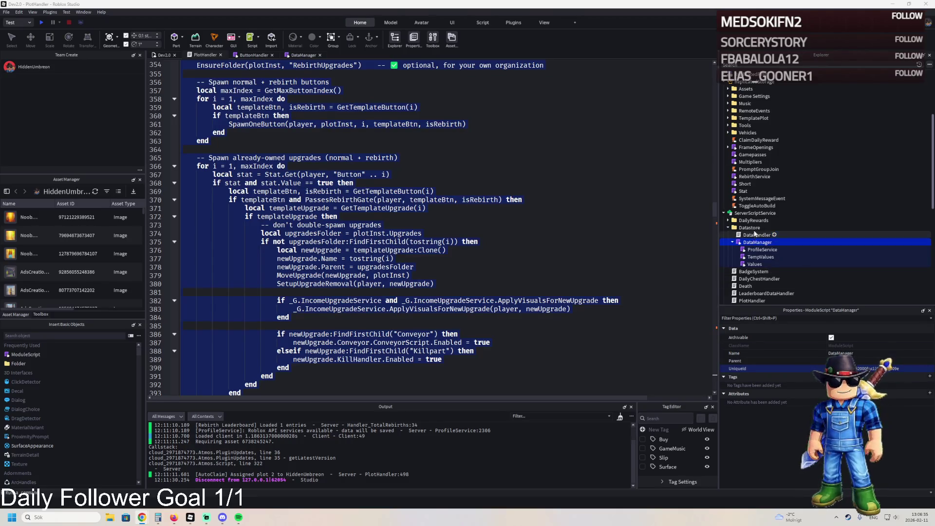
scroll(727, 95, "down", 5)
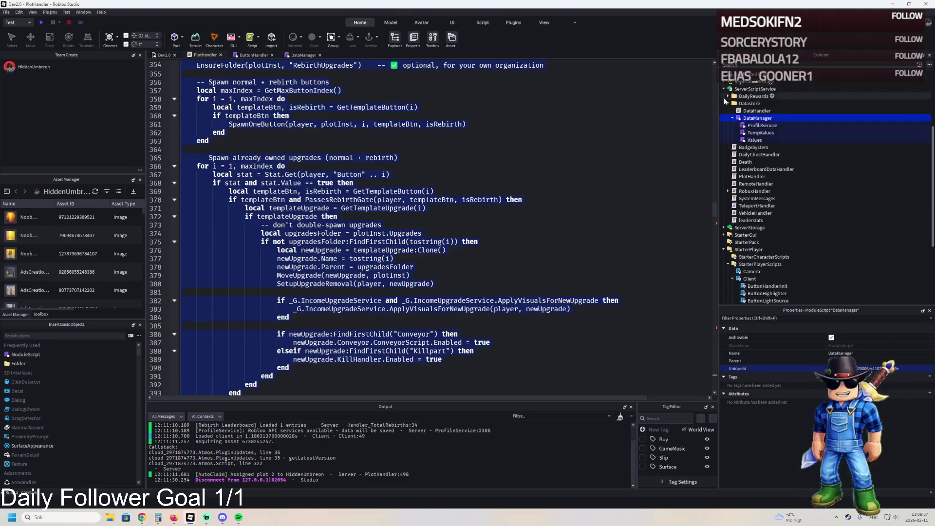
key("super+shift+s")
mouse_move(722, 86)
left_mouse_down()
mouse_move(839, 142)
mouse_move(933, 145)
left_mouse_up()
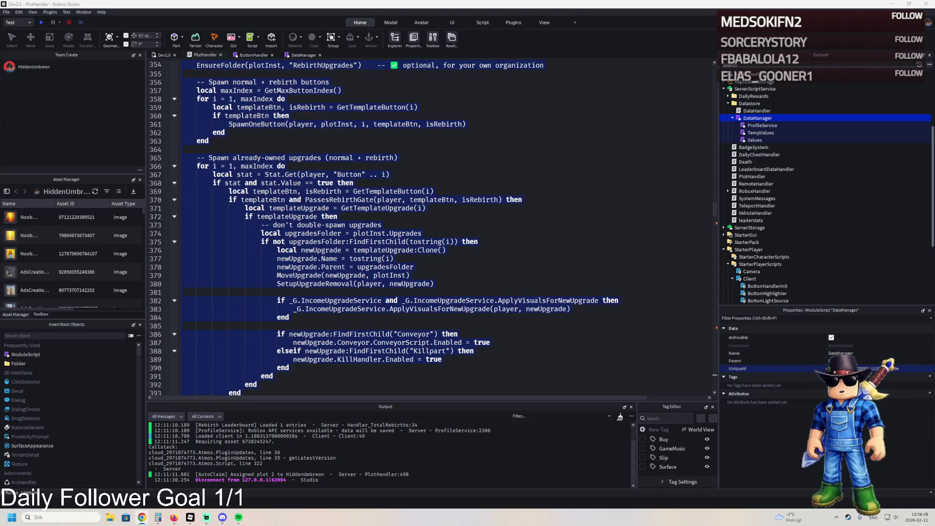
Paste the new code over PlotHandler lines 366 onward, check the line 818 Multipliers call, and playtest.
left_click(439, 168)
left_click_drag(439, 169, 205, 204)
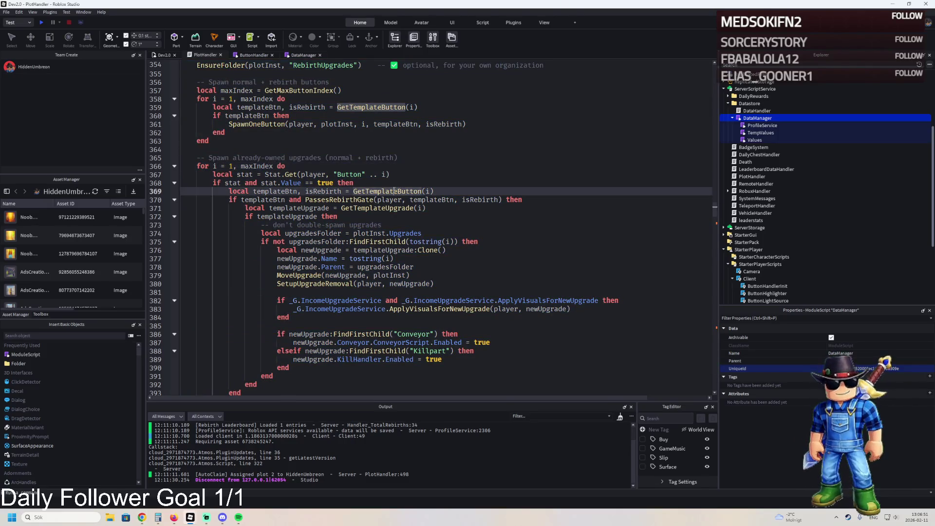
key("ctrl+v")
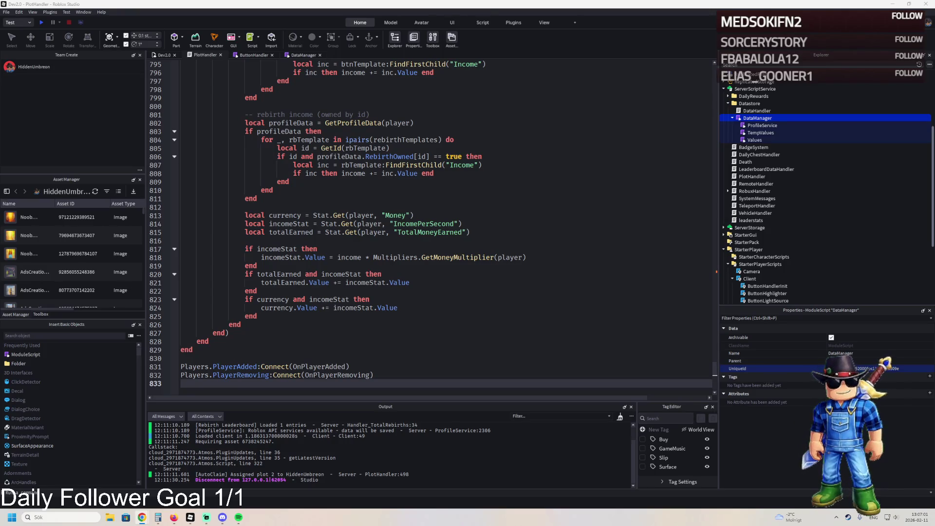
left_click(391, 257)
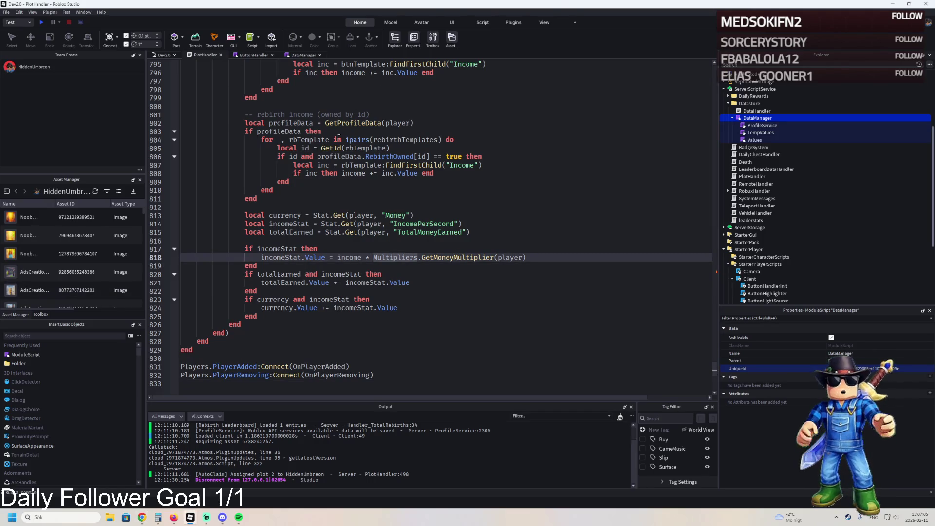
key("F5")
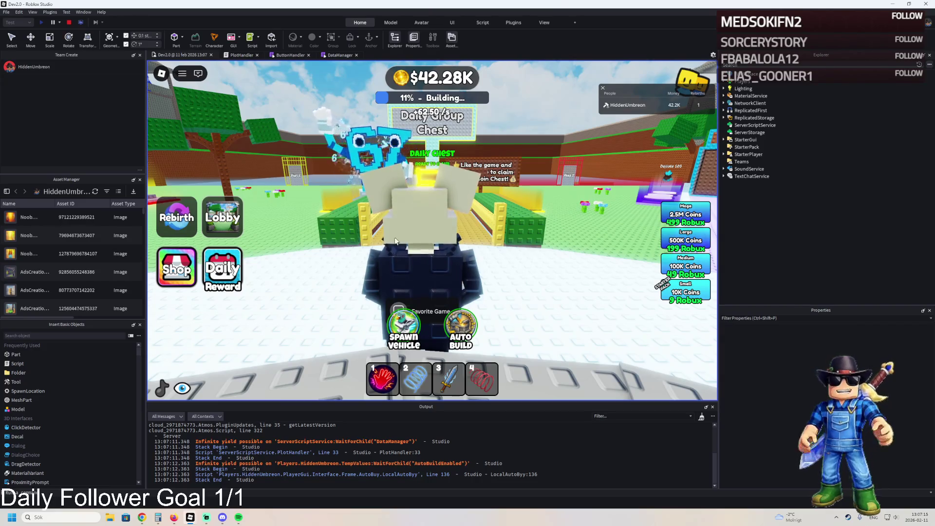
Walk briefly, stop and rerun the playtest, then stop it and go back to PlotHandler.
key("w")
key("w")
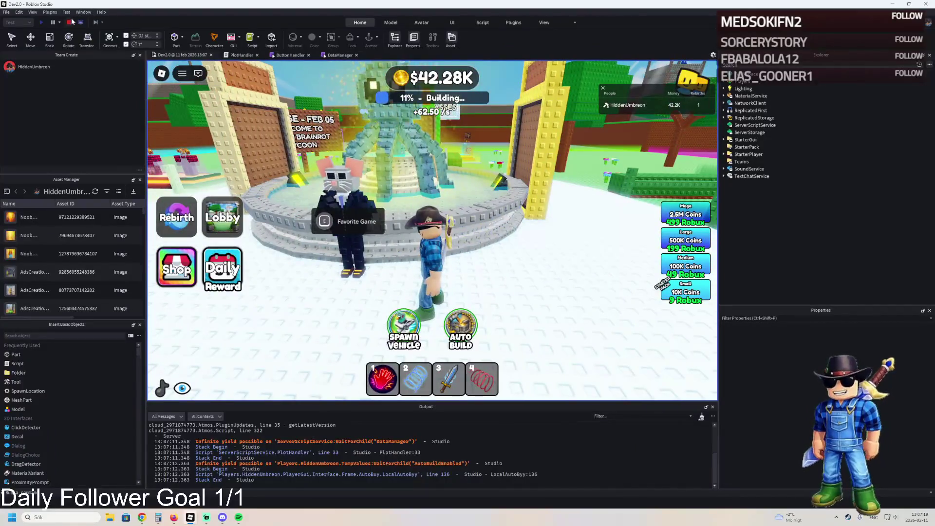
left_click(70, 22)
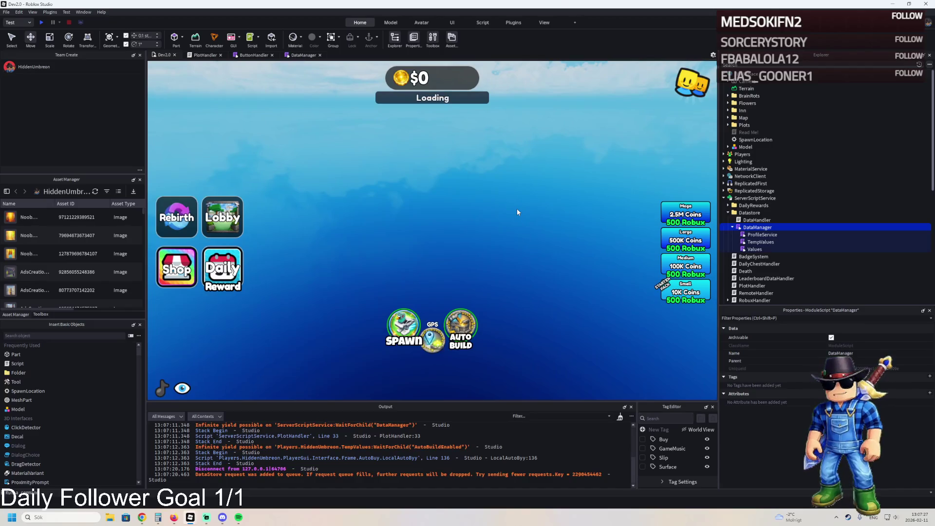
key("shift+F5")
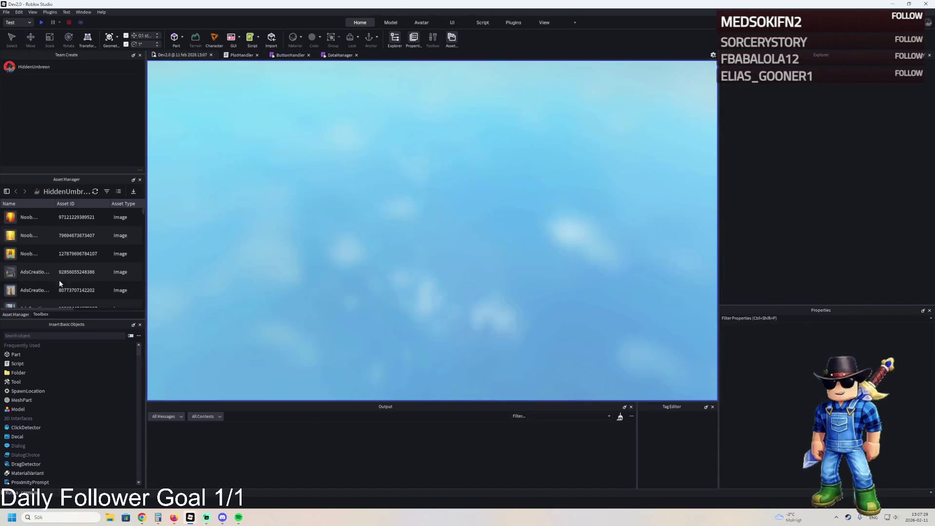
key("F5")
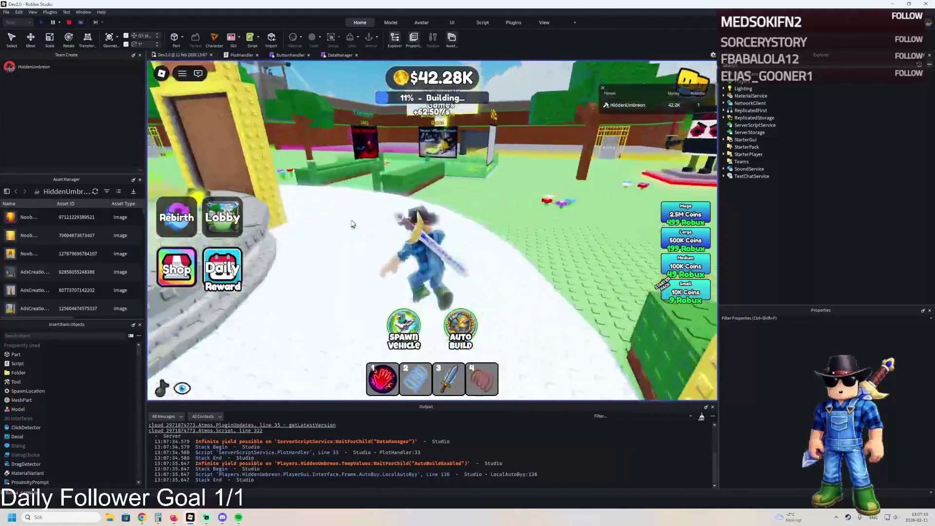
left_click(69, 22)
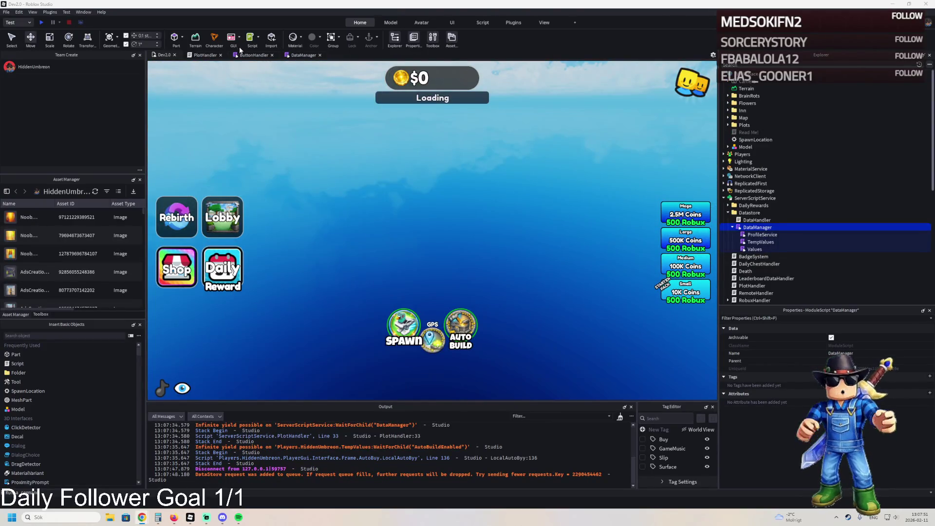
left_click(225, 54)
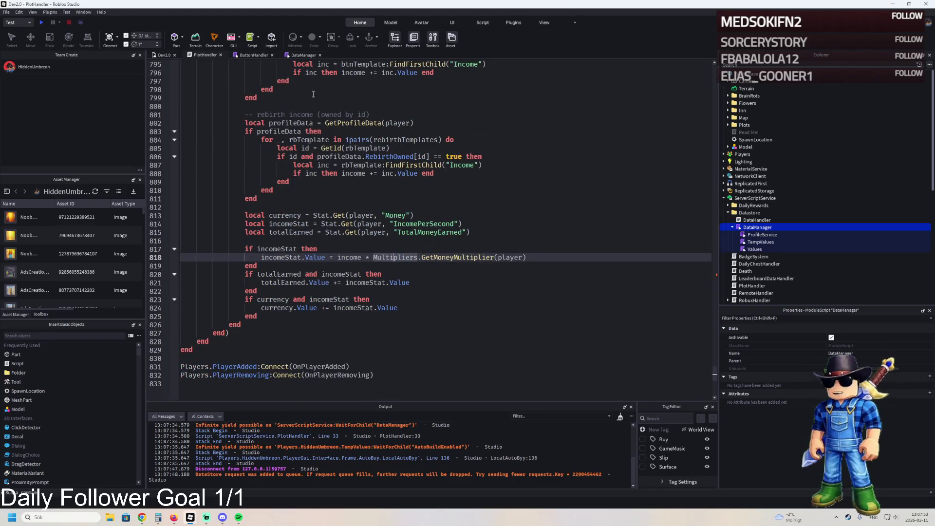
Remove DataManager's RebirthOwned default on line 64 and run a playtest without it.
left_click(304, 54)
left_click(258, 55)
left_click(299, 54)
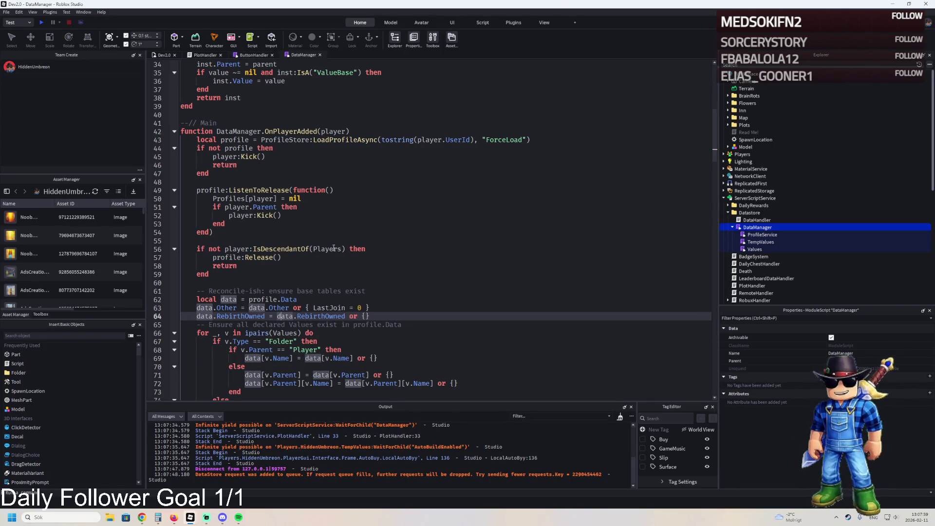
key("ctrl+z")
key("ctrl+z")
key("ctrl+z")
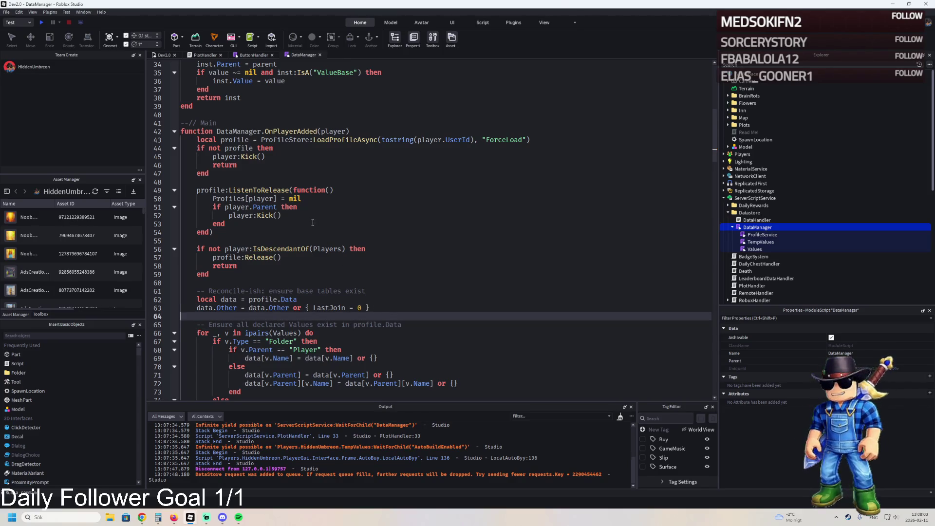
key("F5")
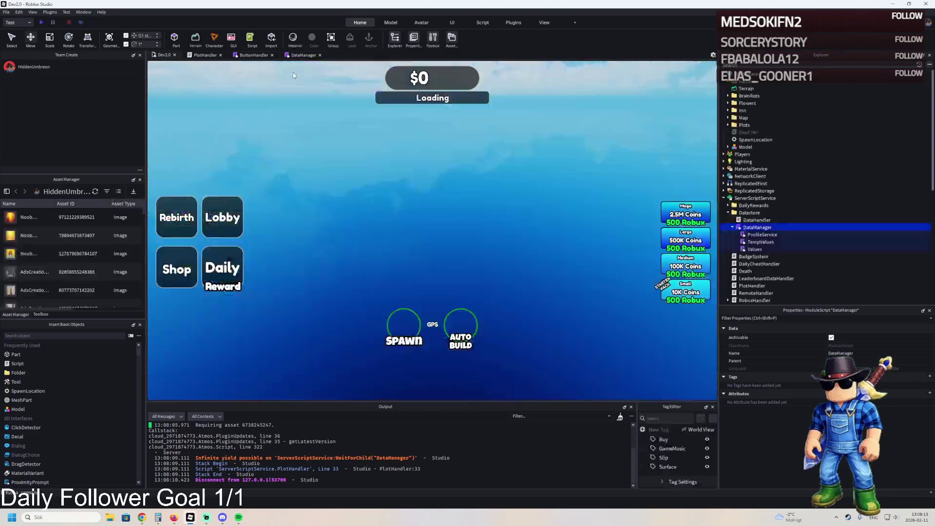
left_click(299, 55)
Restore 'data.RebirthOwned = data.RebirthOwned or {}' on line 64 and return to PlotHandler.
type("data.RebirthOwned = data.RebirthOwned or {}")
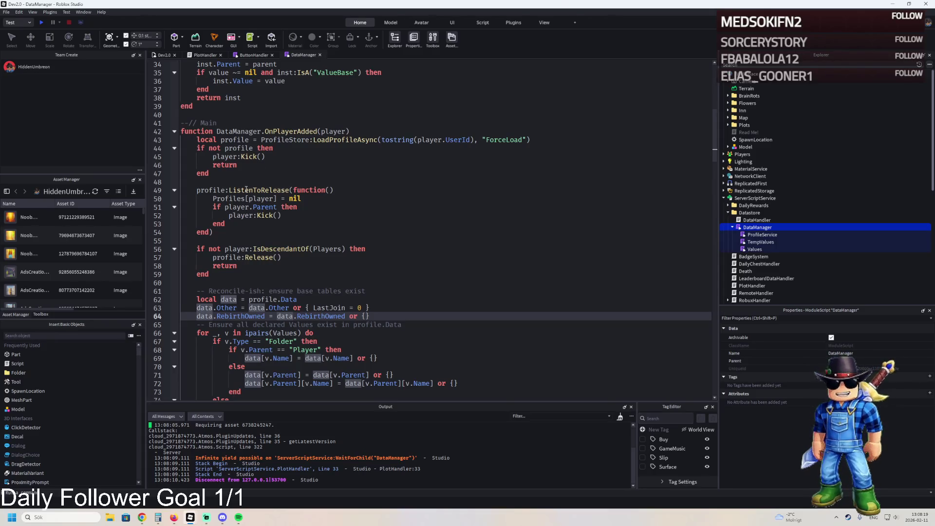
mouse_move(246, 190)
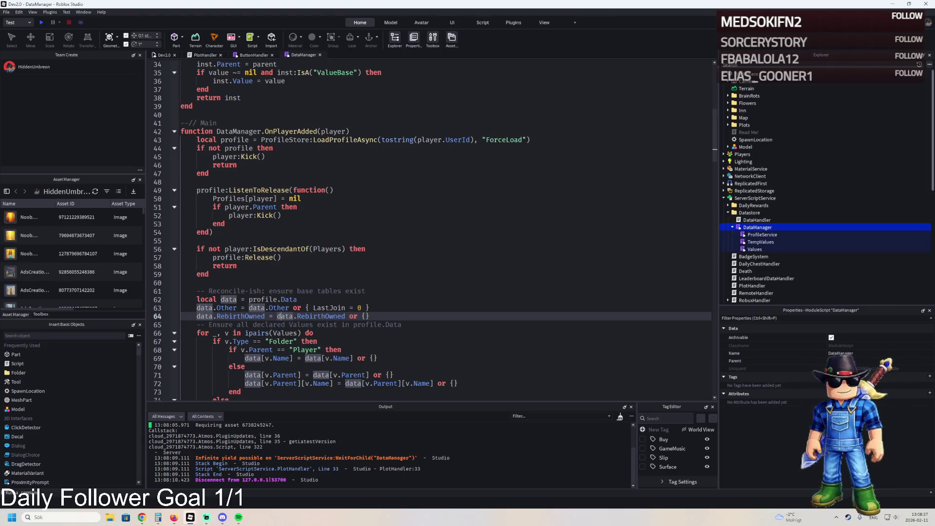
left_click(197, 54)
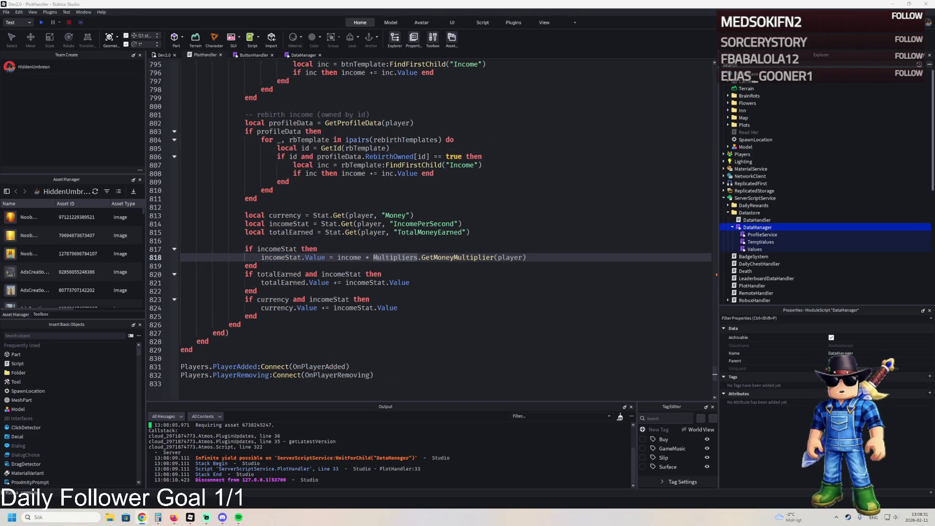
Find PlotHandler's DataManager require and repoint line 33 through the Datastore folder.
key("ctrl+f")
key("ctrl+v")
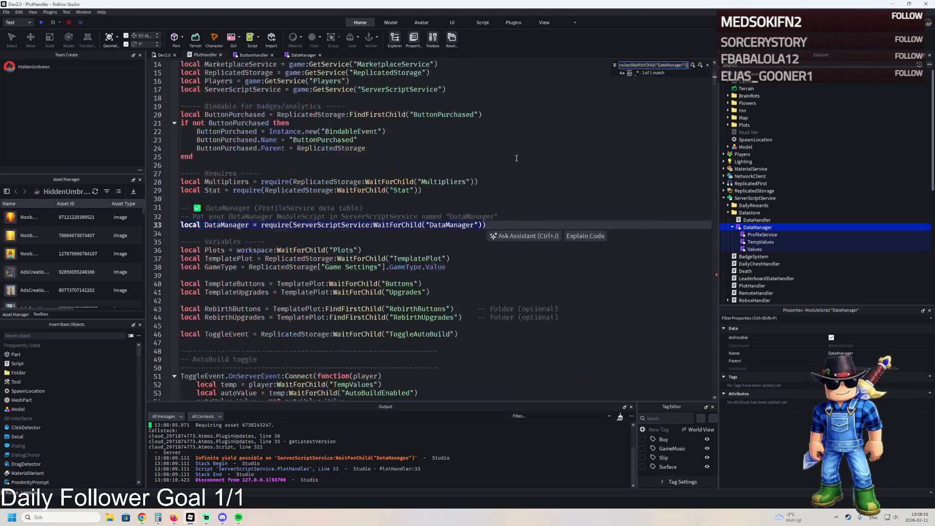
key("Escape")
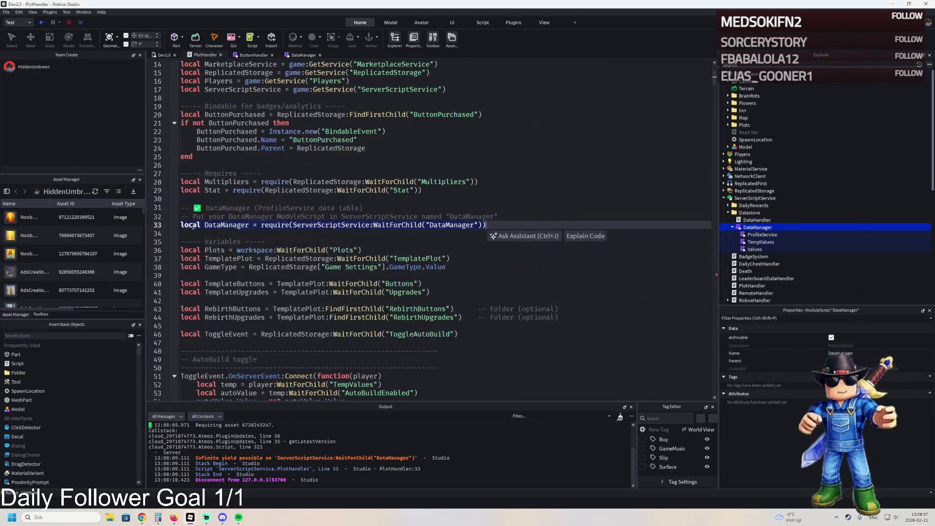
type("local DataManager = require(ServerScriptService:WaitForChild(\"Datastore\"):WaitForChild(\"DataManager\"))")
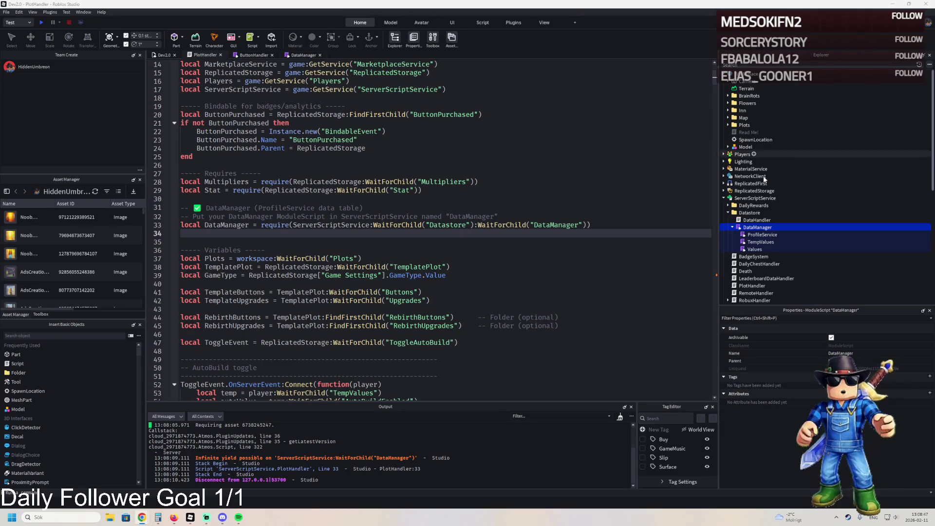
Locate the DataManager:Get function in the DataManager script, then start a new playtest.
double_click(754, 228)
key("ctrl+f")
key("ctrl+v")
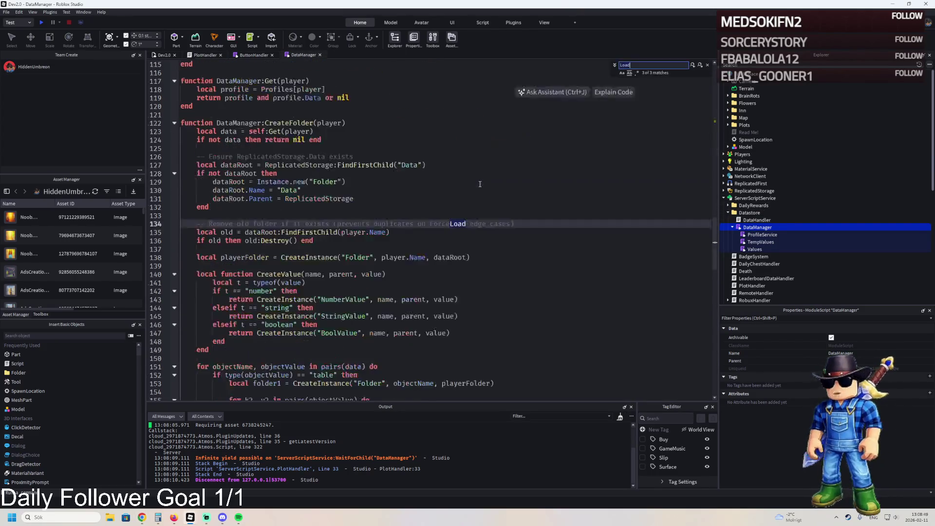
key("Escape")
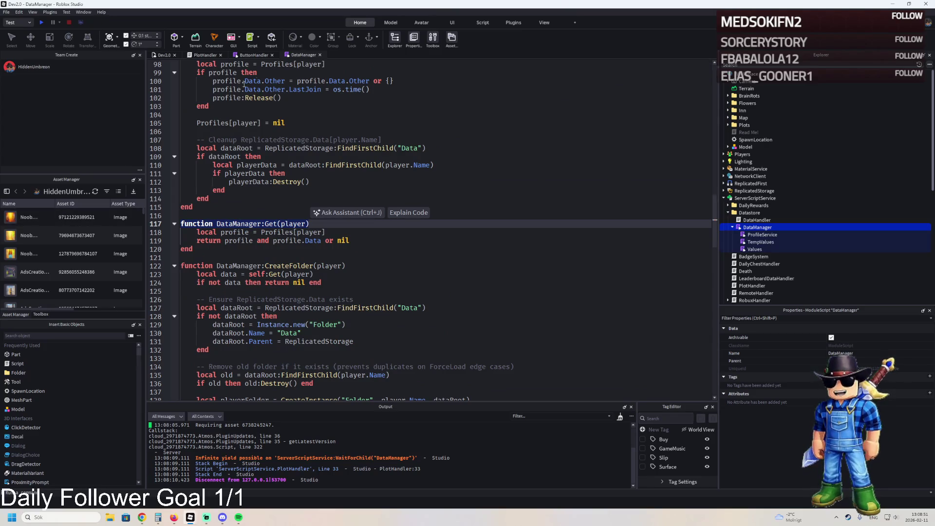
key("F5")
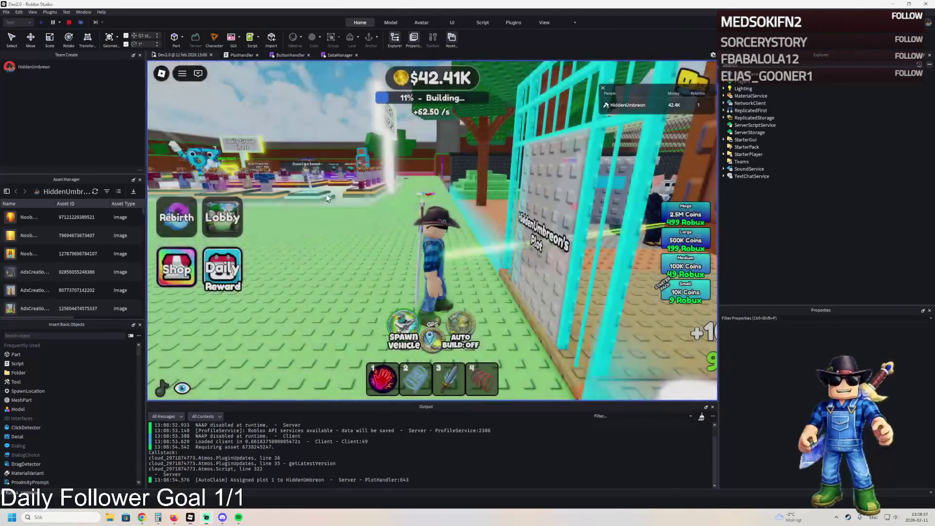
Walk past the police car and through the jail cell onto Second Level, then switch to the browser.
key("w")
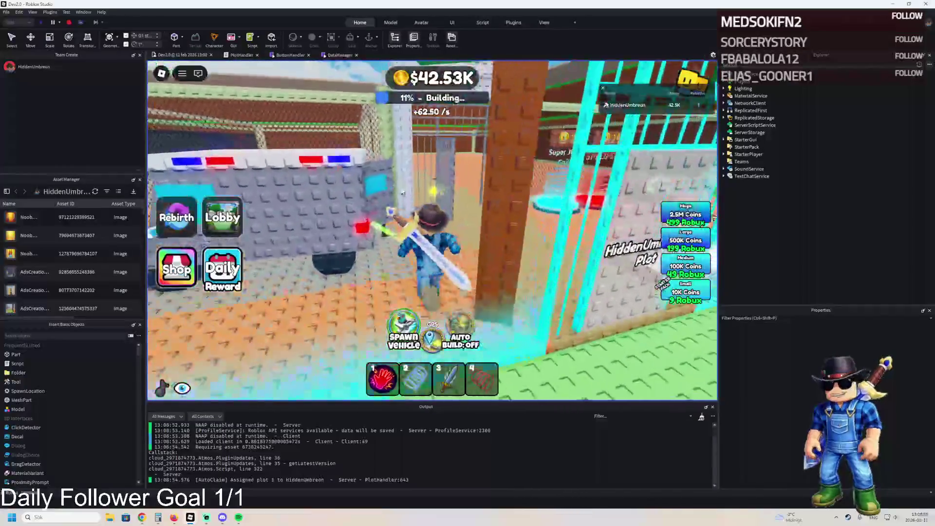
key("w")
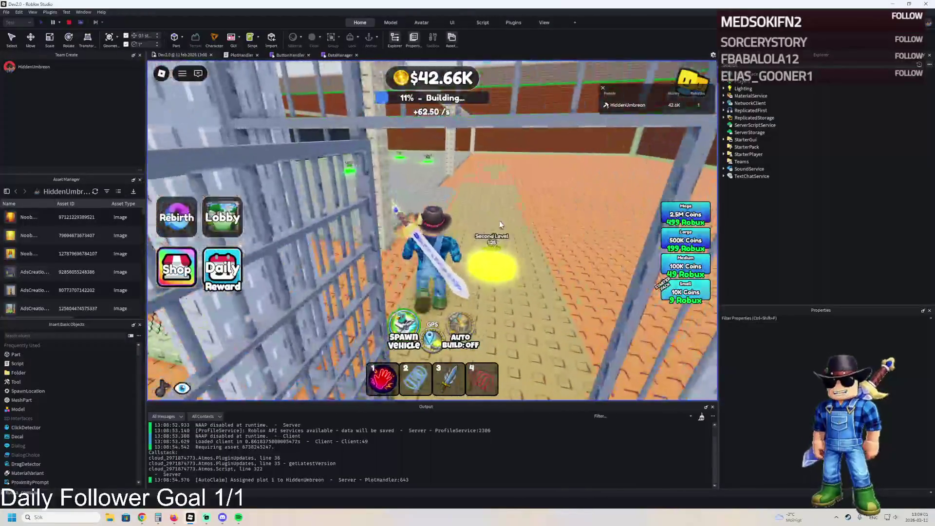
key("w")
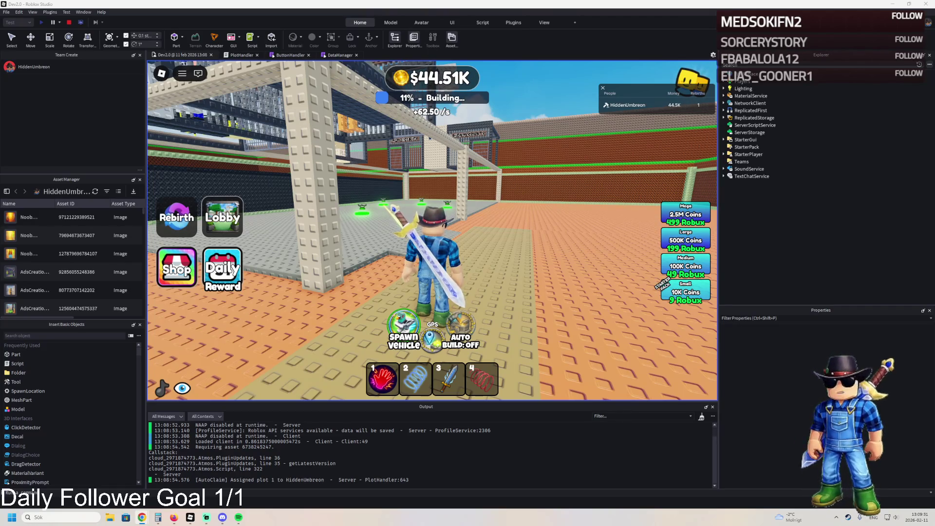
key("alt+Tab")
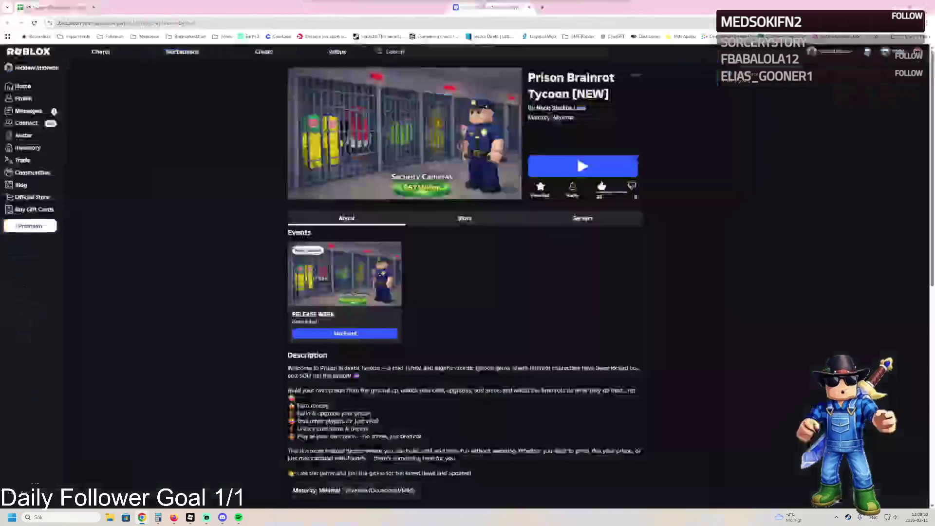
Scroll the Prison Brainrot Tycoon game page, then open and browse the Noob Studios Labs community page.
left_click(253, 24)
left_click(577, 153)
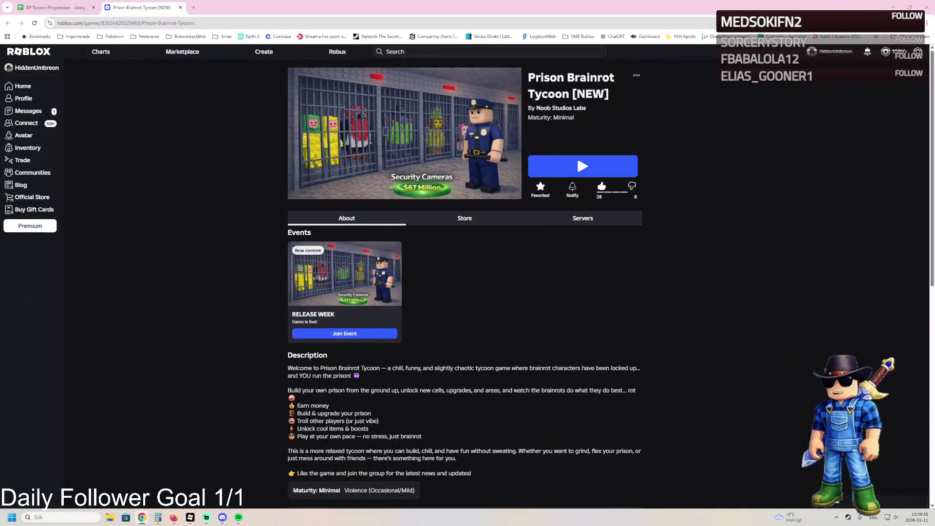
scroll(577, 343, "down", 5)
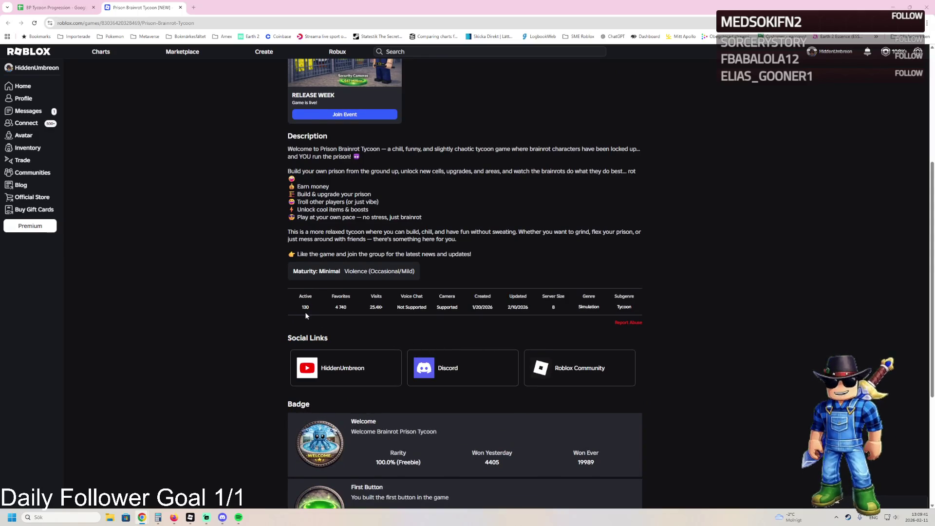
scroll(305, 316, "up", 5)
left_click(574, 110)
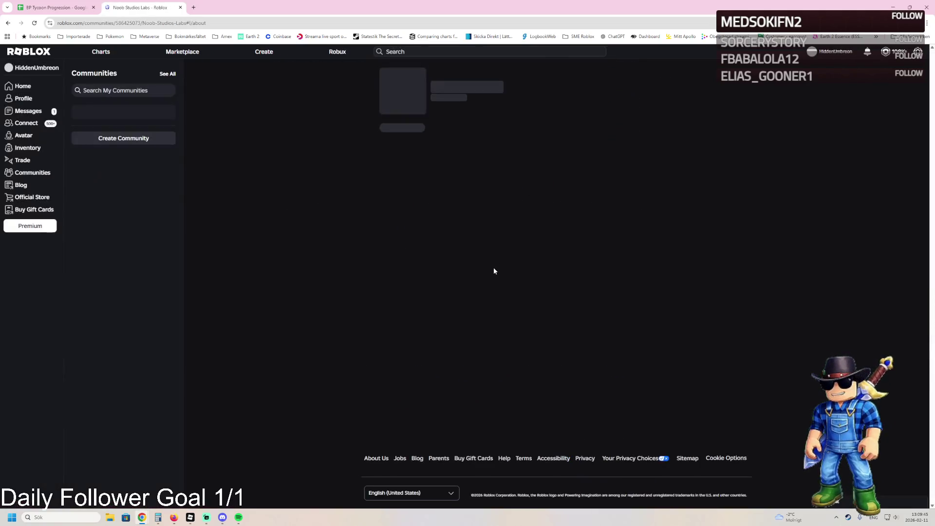
scroll(302, 319, "down", 10)
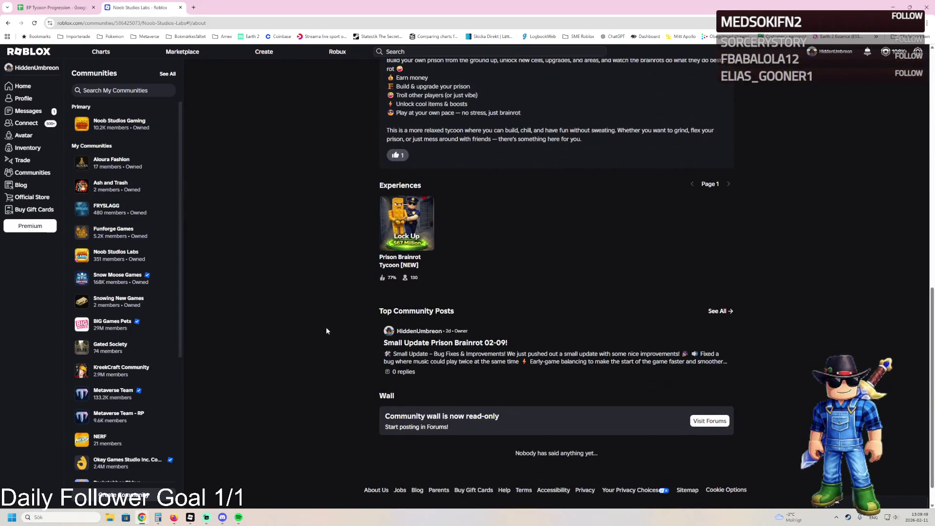
scroll(326, 331, "up", 8)
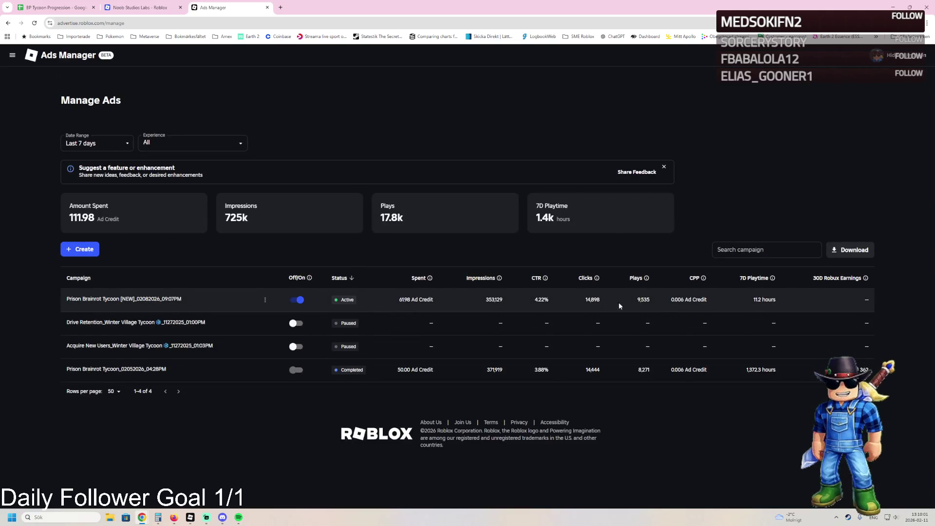
Reopen Prison Brainrot Tycoon from the community page and review its place thumbnails and videos settings.
left_click(412, 301)
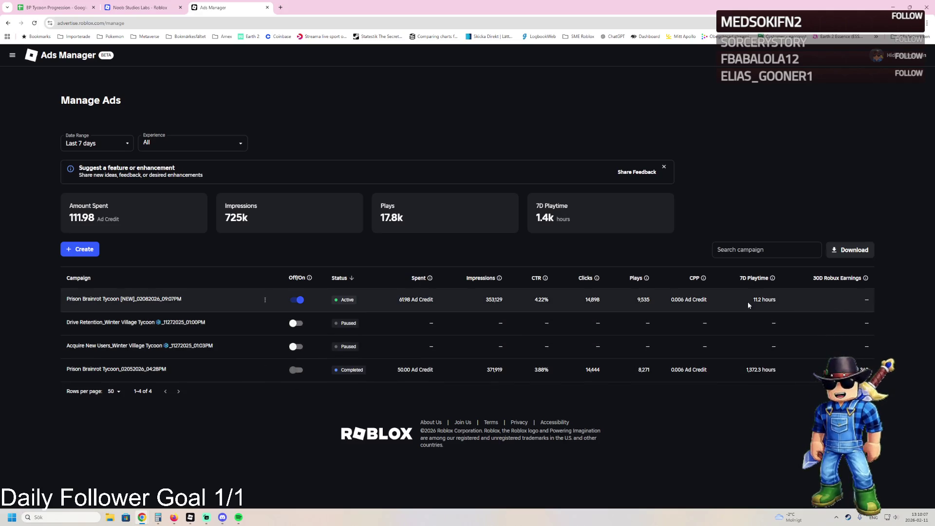
key("ctrl+shift+Tab")
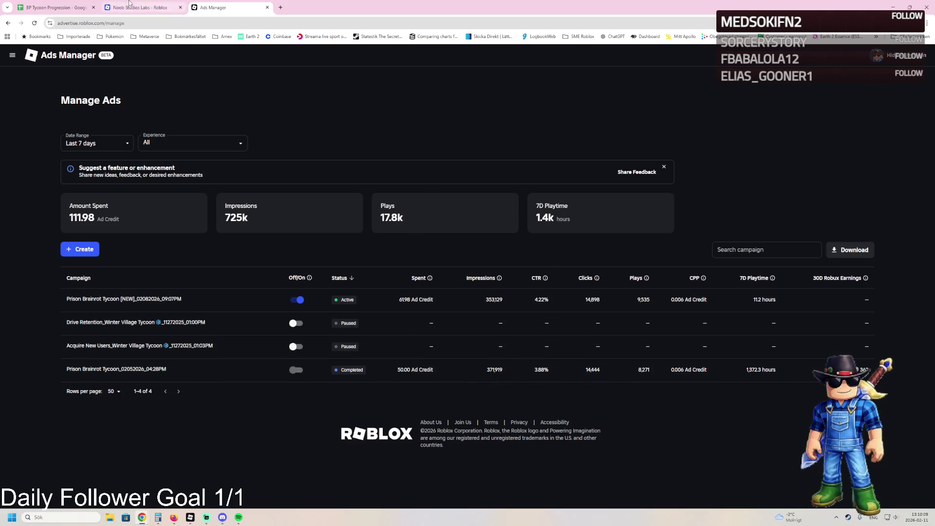
scroll(499, 286, "down", 8)
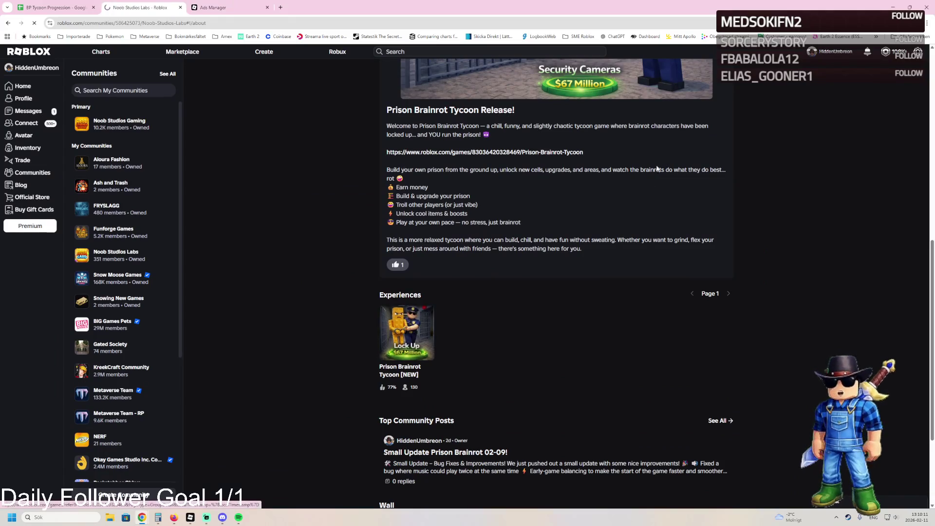
left_click(408, 332)
left_click(637, 75)
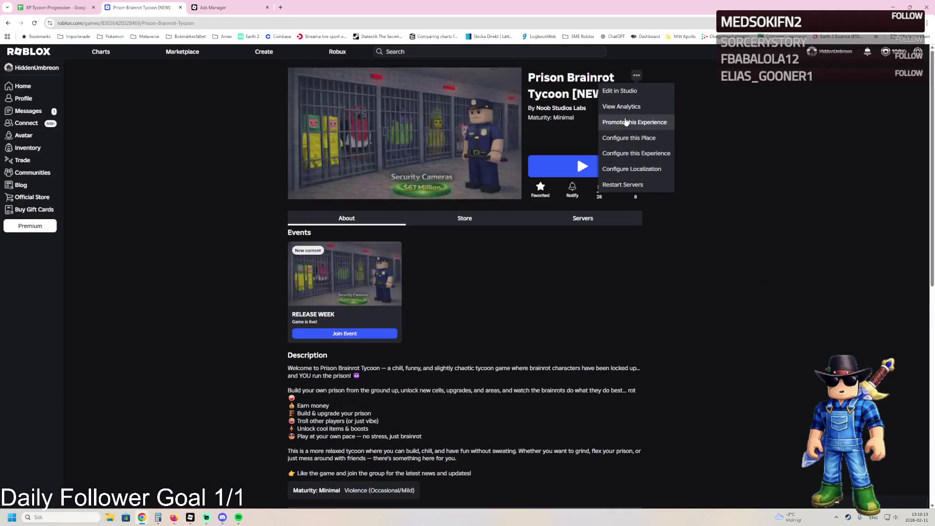
left_click(628, 138)
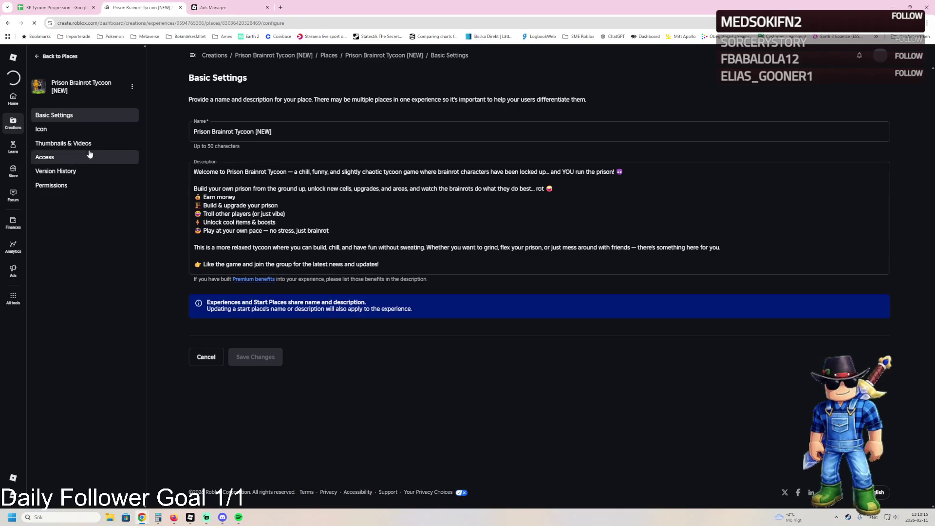
left_click(84, 144)
scroll(371, 216, "down", 1)
scroll(372, 218, "down", 1)
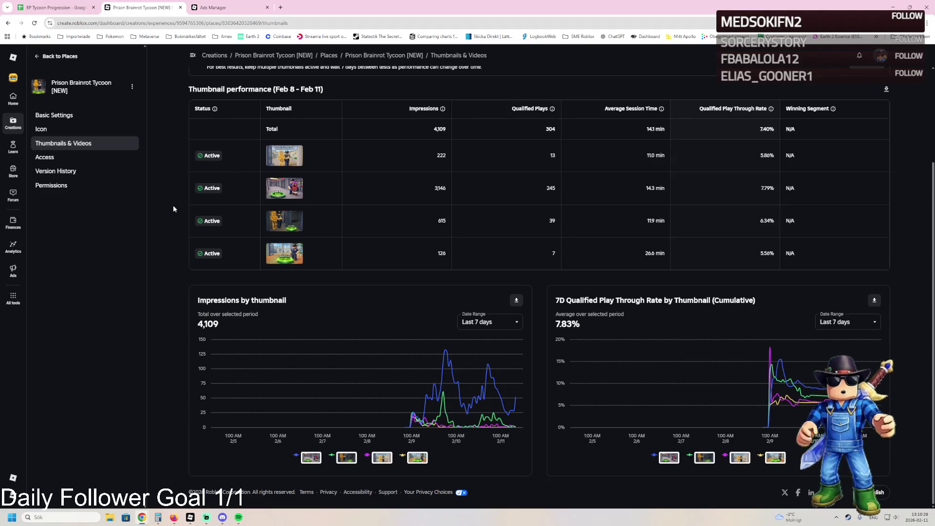
scroll(174, 208, "up", 3)
Check the ad campaigns' results, open the game's Overview dashboard, then return to Roblox Studio.
left_click(59, 56)
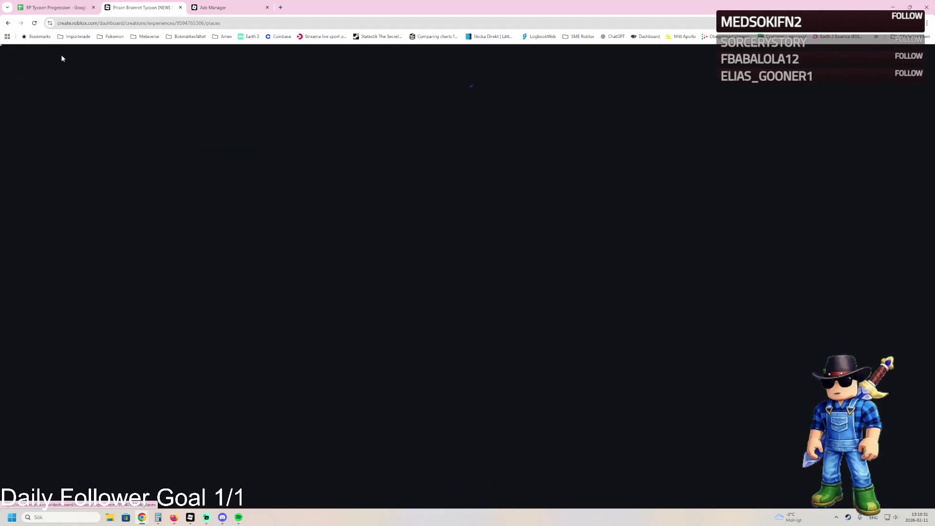
left_click(222, 7)
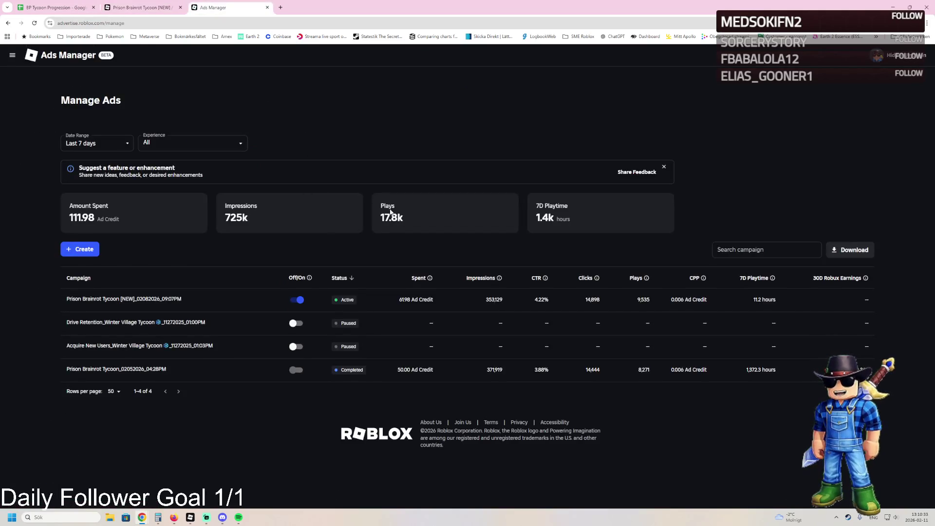
left_click(166, 4)
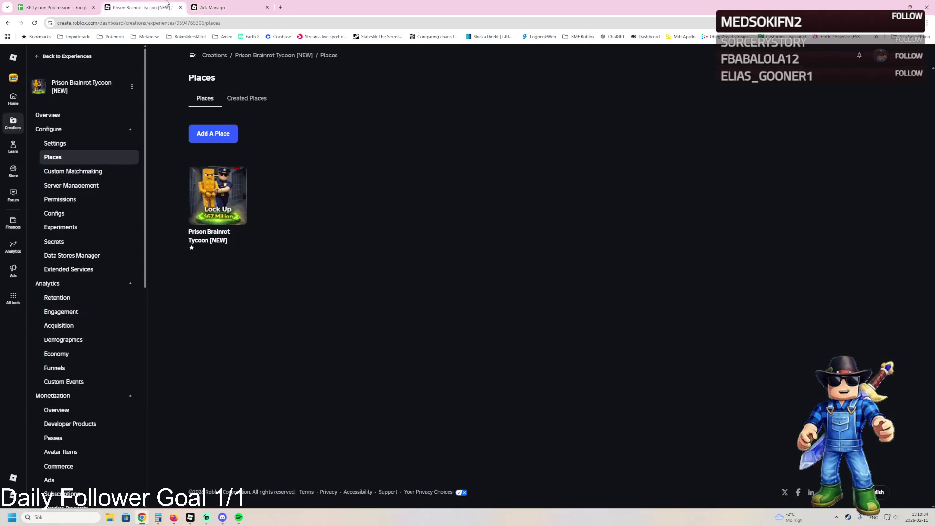
left_click(80, 115)
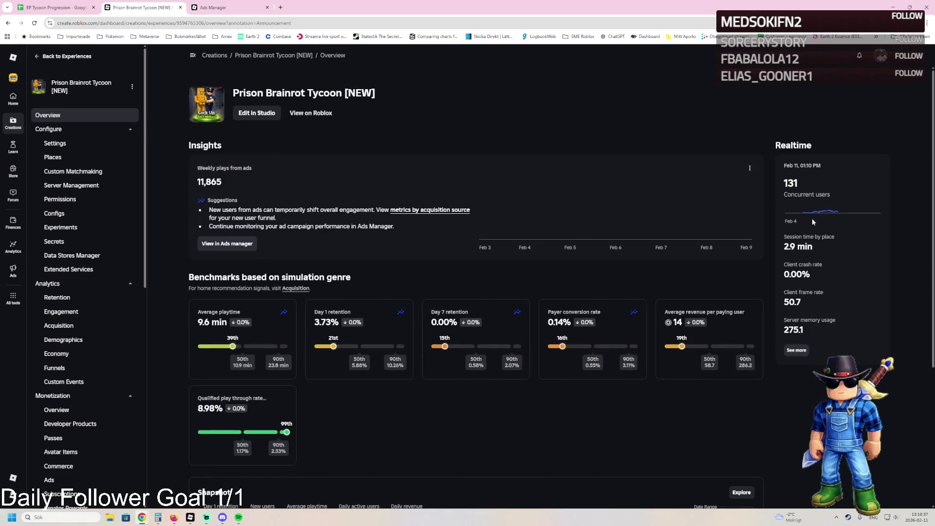
mouse_move(190, 517)
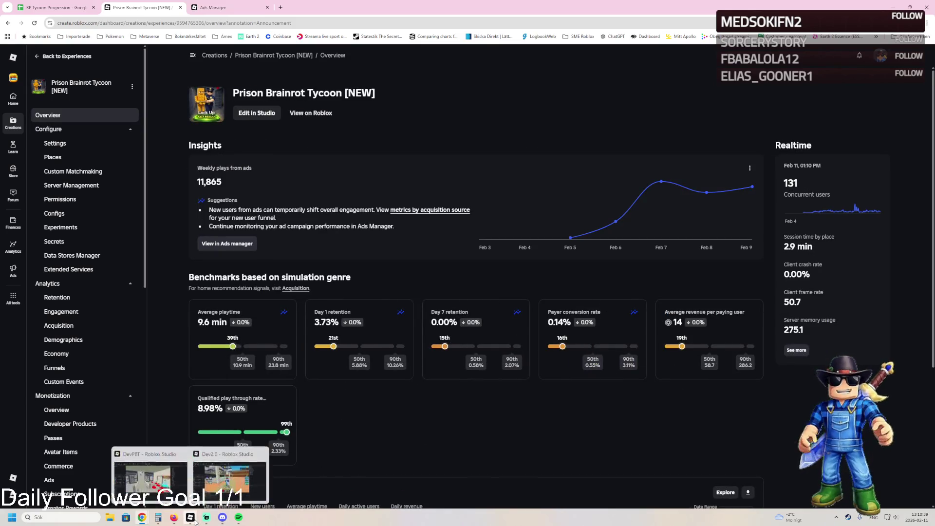
left_click(234, 475)
View the playtest's Developer Console log through the in-game Settings menu.
key("Escape")
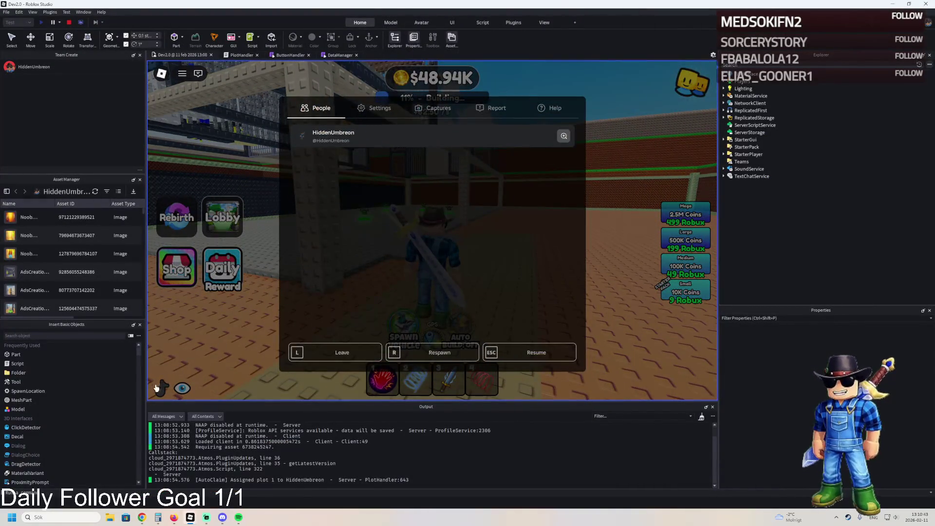
key("Escape")
key("Escape")
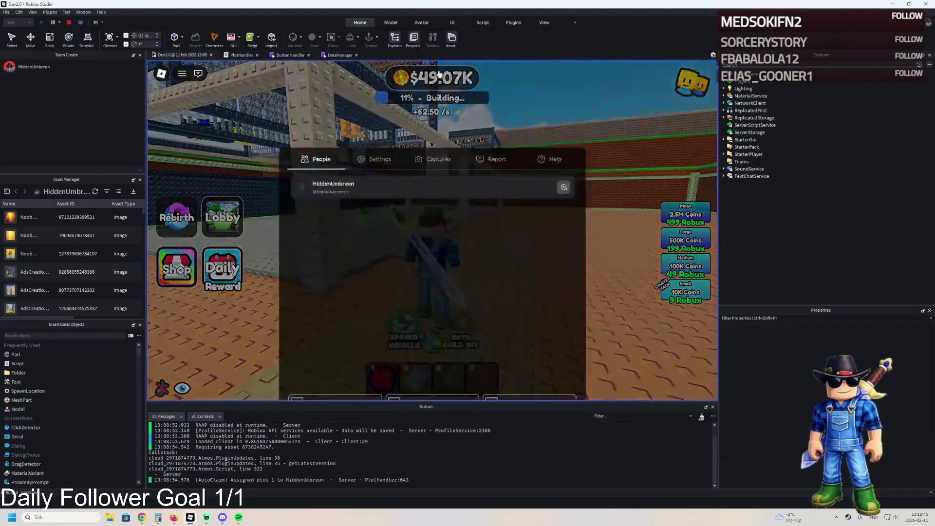
left_click(376, 108)
scroll(460, 279, "down", 3)
left_click(460, 279)
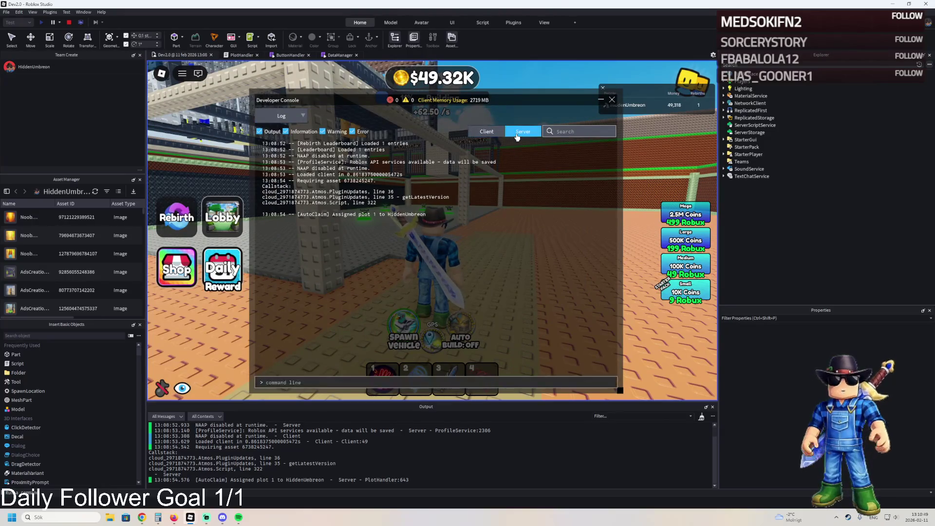
key("Escape")
key("Escape")
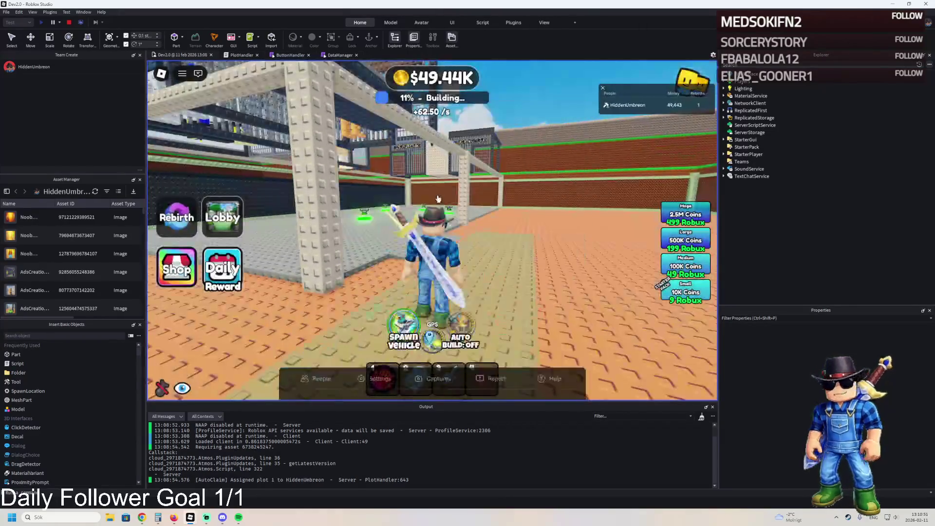
Walk the character toward the green build pads and stop the playtest.
key("w")
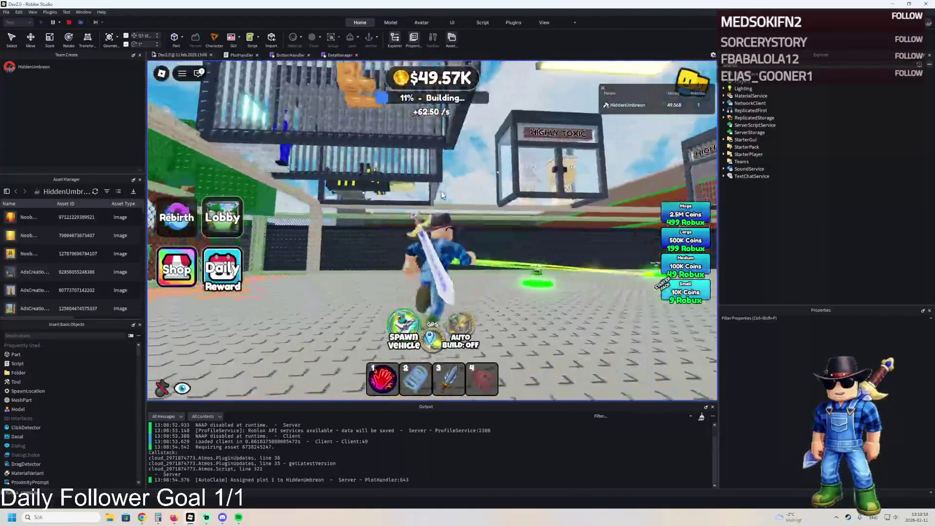
key("a")
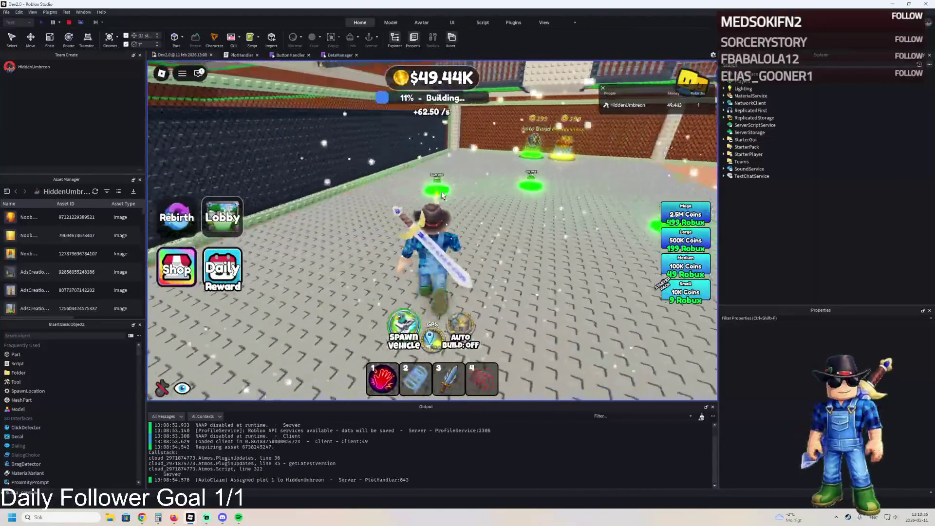
left_click(70, 22)
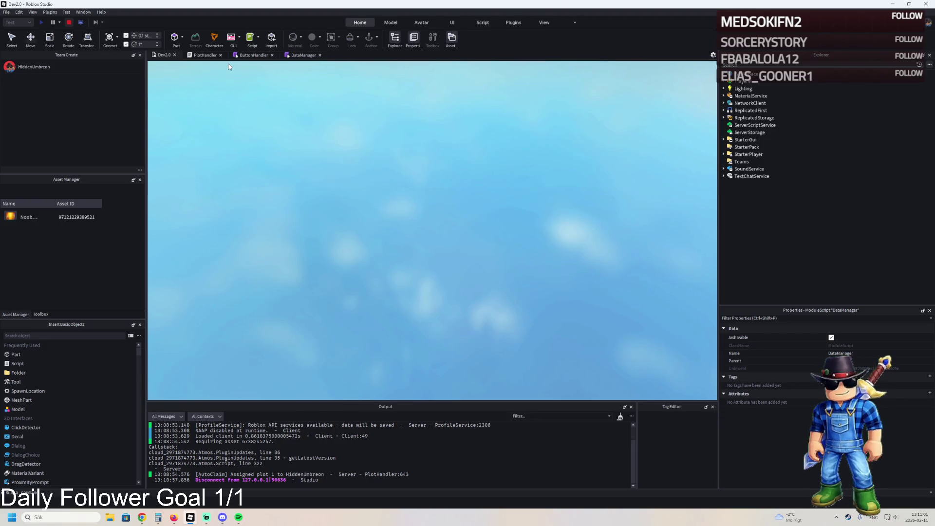
Start a new playtest and run the character through the plot gate toward the high-security building.
key("F5")
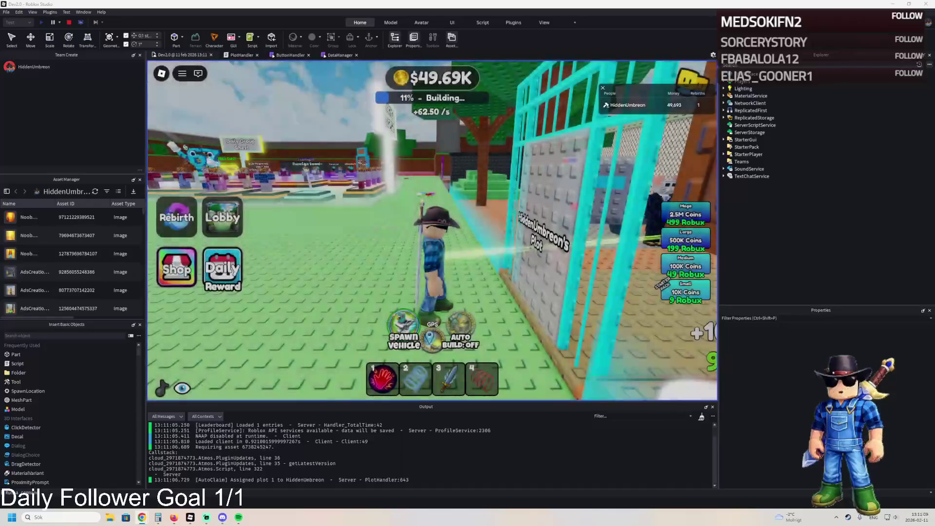
key("d")
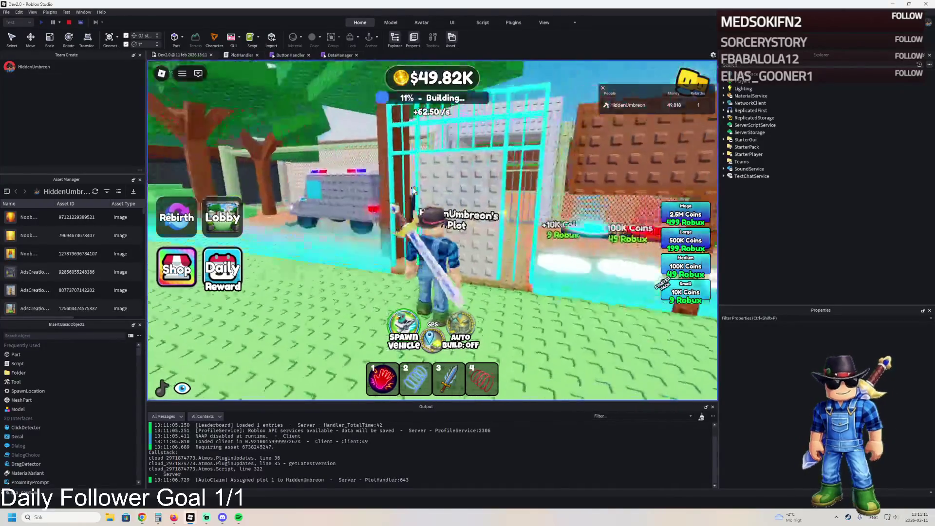
key("w")
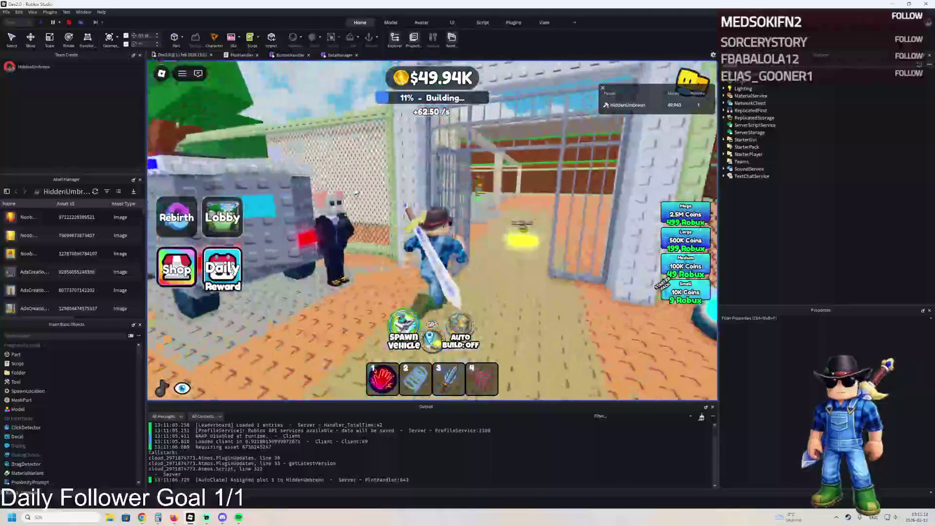
key("w")
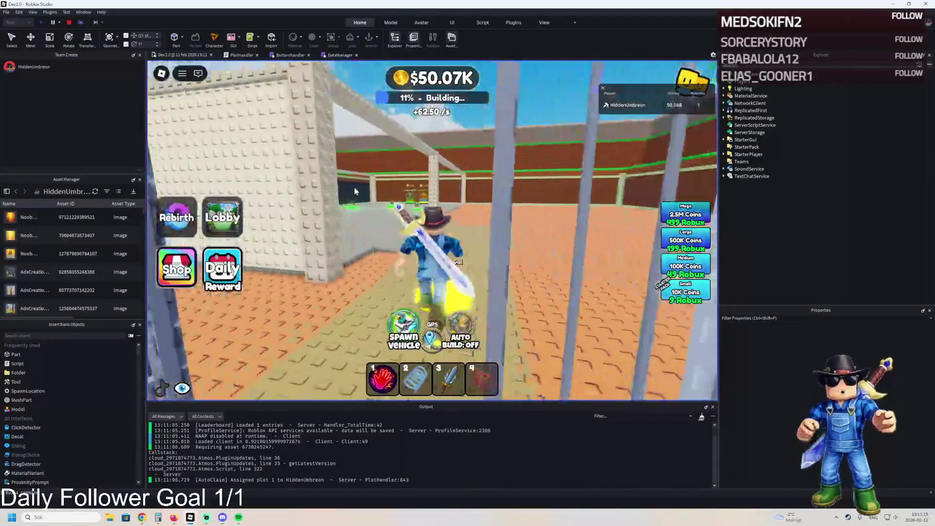
key("s")
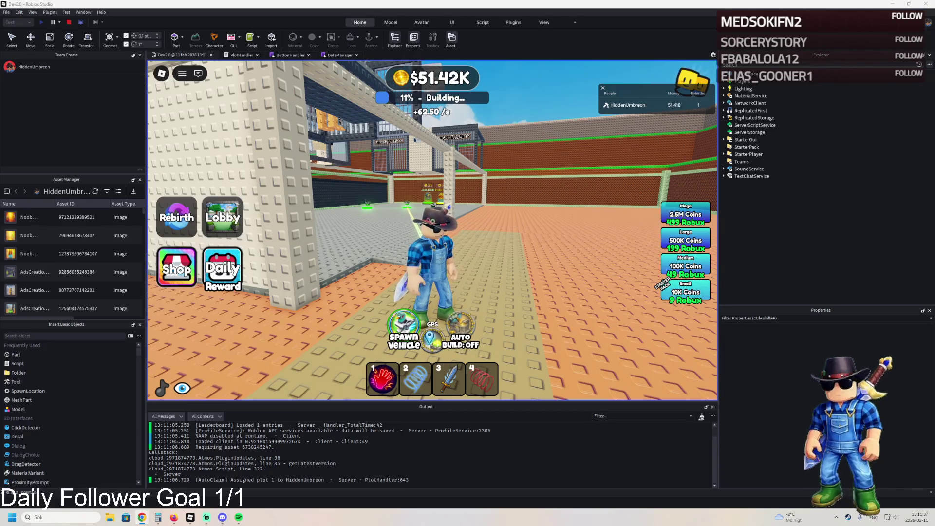
key("w")
key("w")
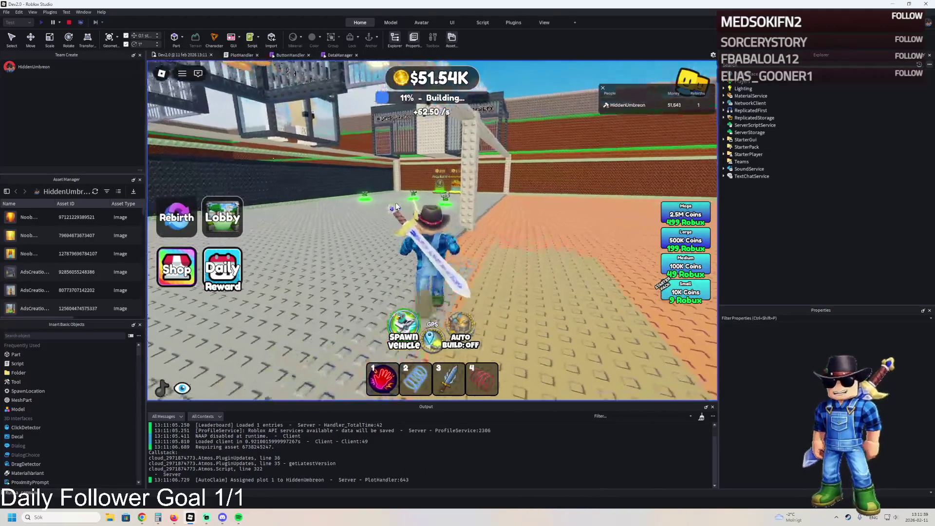
key("w")
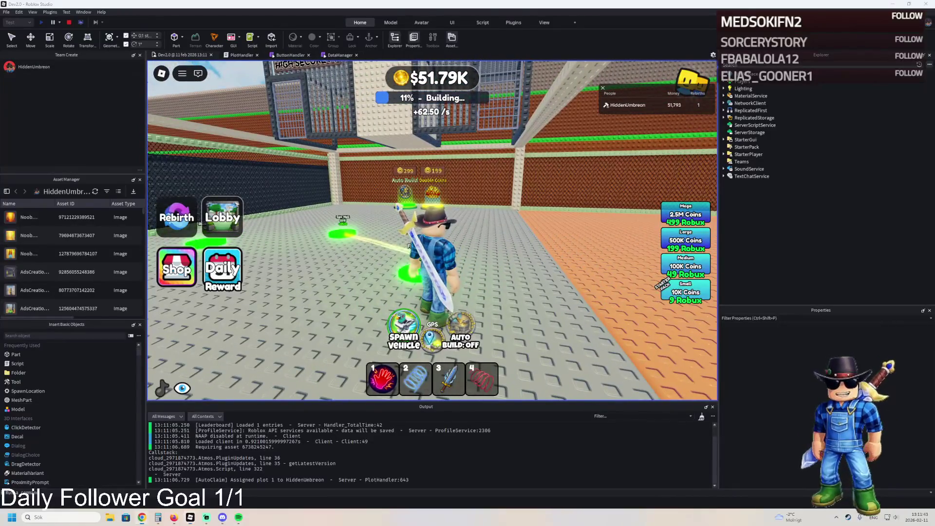
Stop the playtest, orbit toward the grass platform, and switch to the DevPBT place window.
left_click(78, 22)
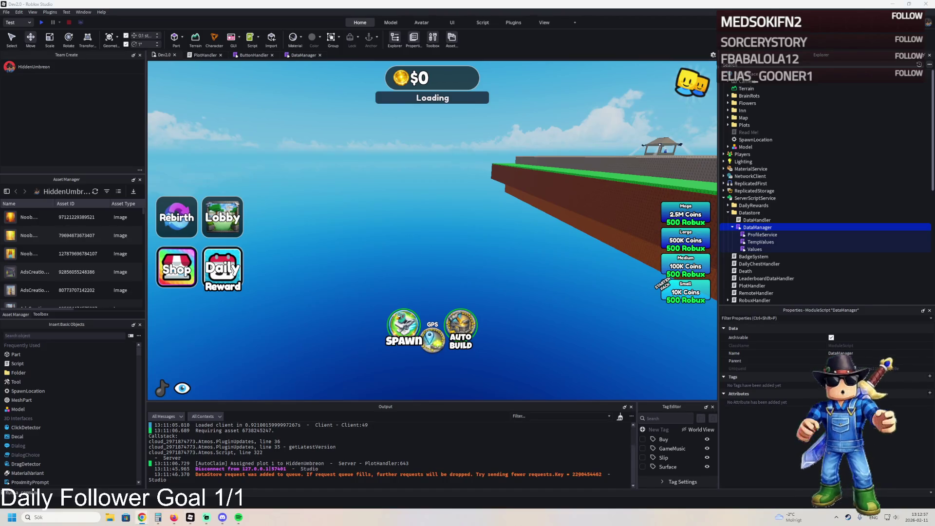
left_click_drag(370, 161, 372, 154)
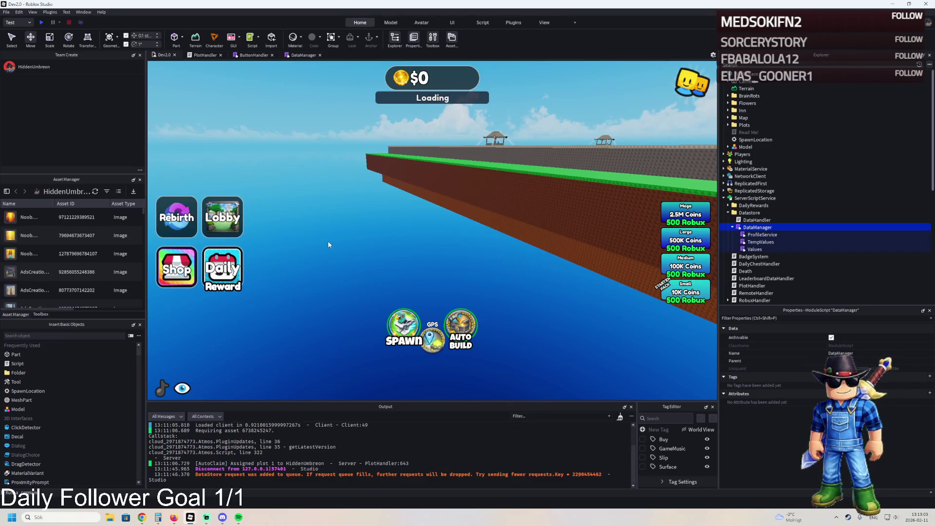
mouse_move(190, 520)
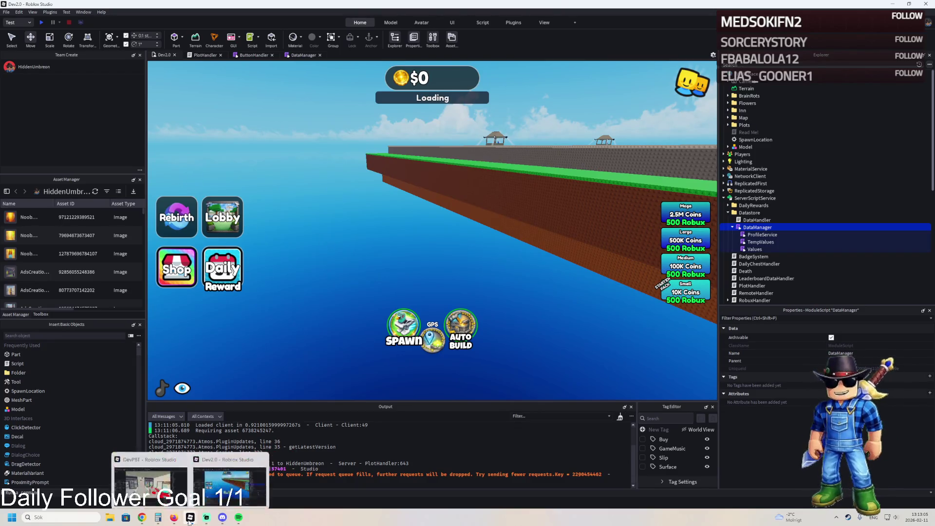
left_click(156, 477)
Fly into the High Security cell and select Window7's w1 wall part, then the whole Window7 model.
key("s")
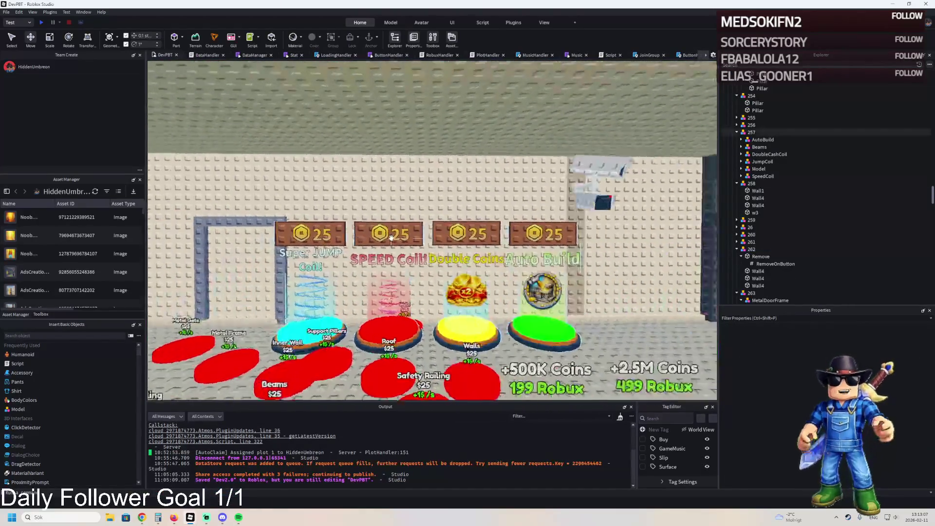
key("w")
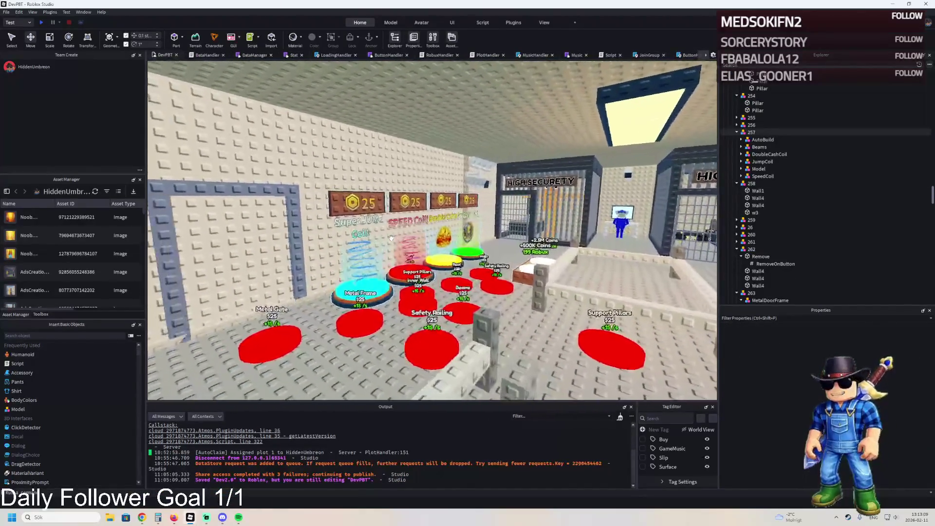
key("w")
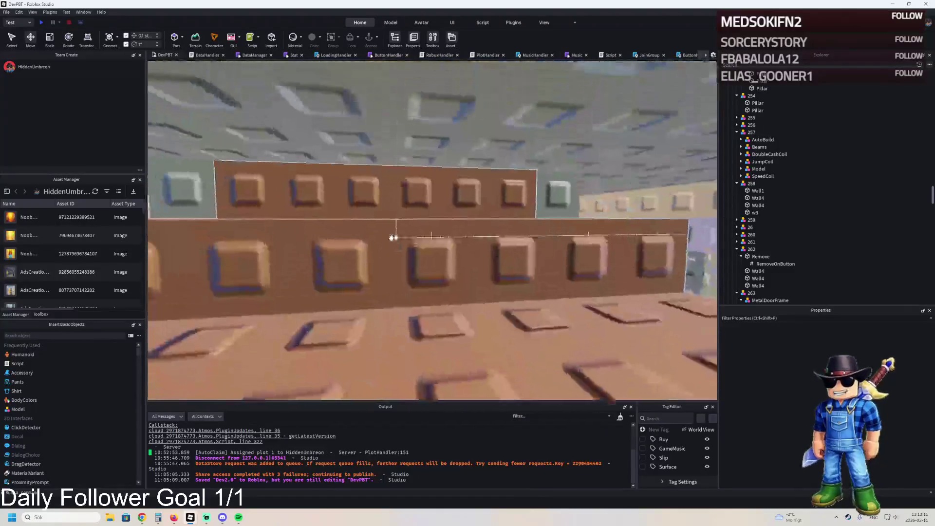
key("s")
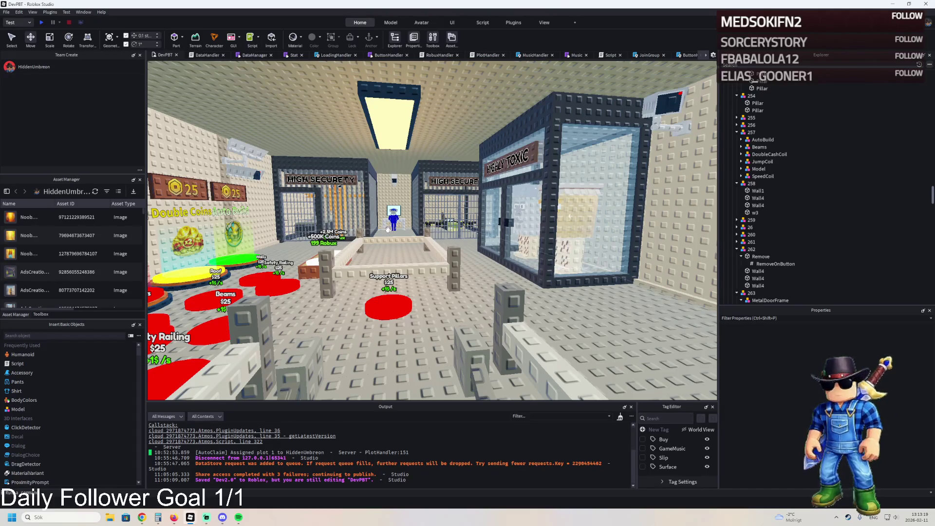
key("w")
key("s")
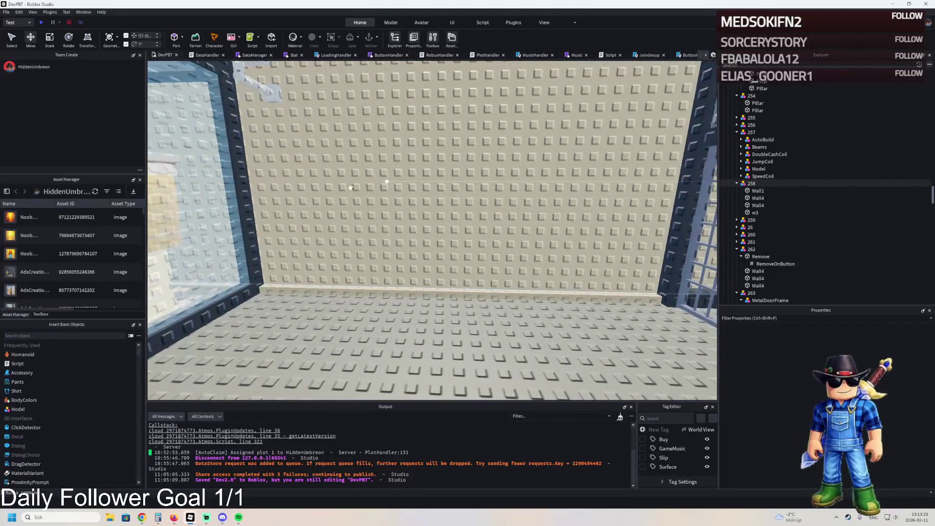
key("w")
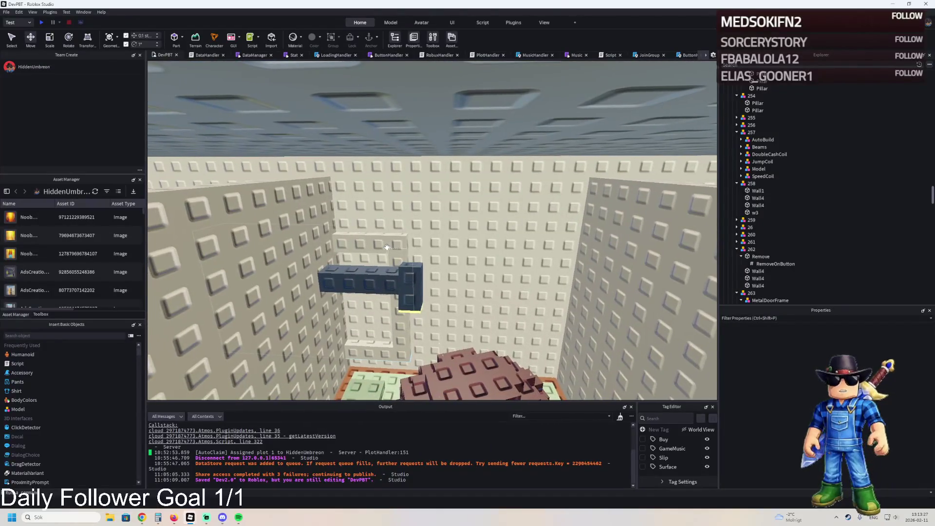
left_click(370, 244)
left_click(764, 118)
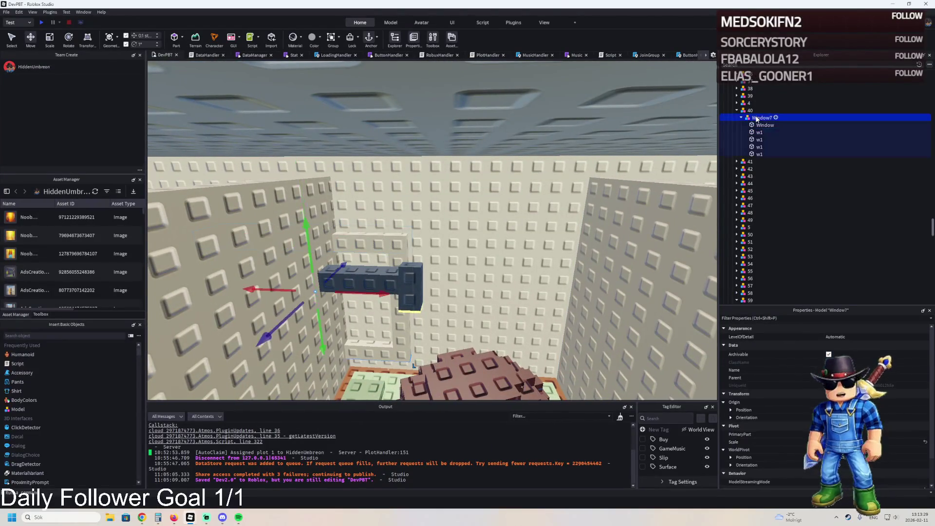
Duplicate Window7 and adjust the copy's height, lowering it about 11.8 studs.
left_click(742, 118)
key("ctrl+d")
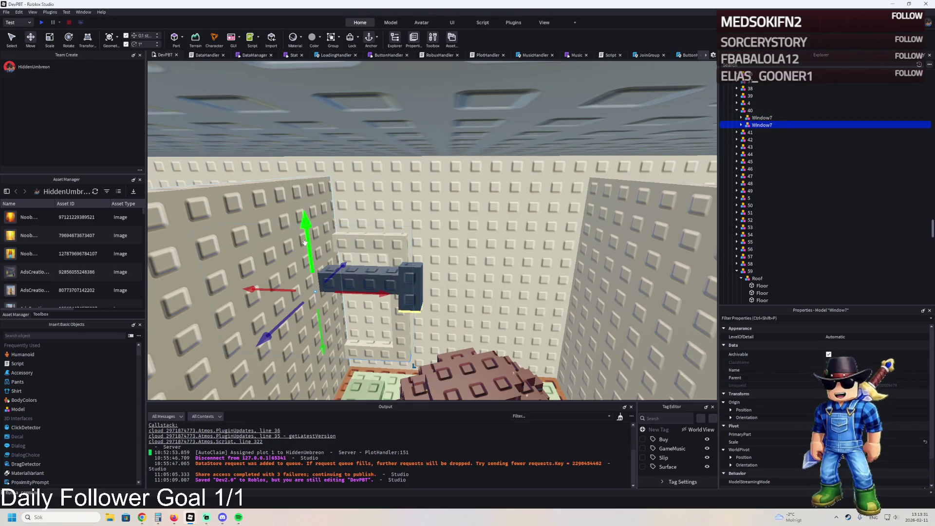
mouse_move(310, 243)
left_mouse_down()
mouse_move(323, 246)
mouse_move(275, 237)
mouse_move(292, 229)
left_mouse_up()
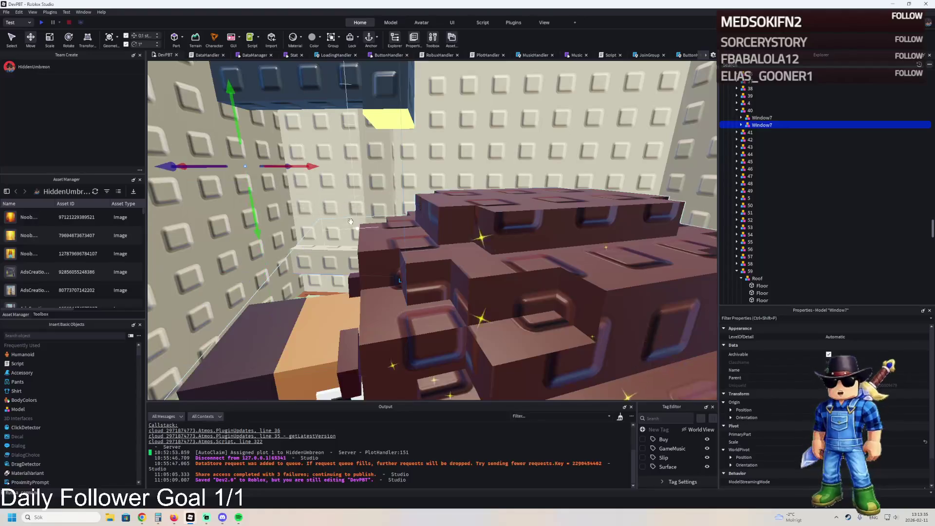
key("f")
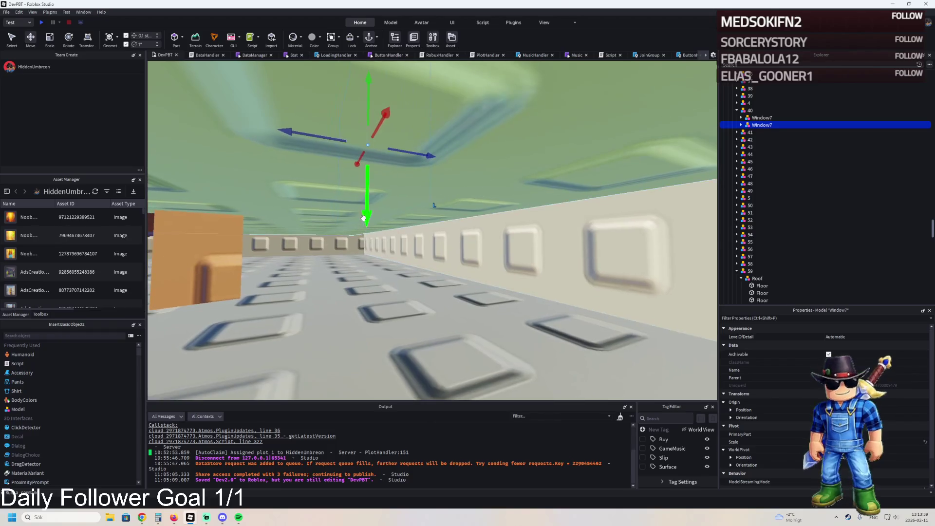
left_click_drag(368, 230, 367, 252)
mouse_move(364, 306)
left_mouse_down()
mouse_move(352, 301)
mouse_move(354, 227)
mouse_move(373, 243)
mouse_move(370, 211)
mouse_move(345, 215)
left_mouse_up()
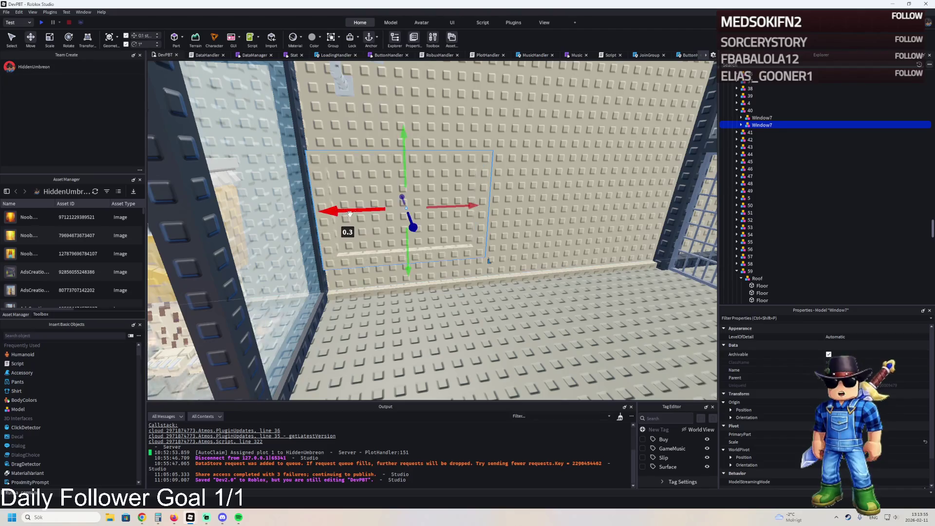
Reselect the copied window, slide it sideways along the cell wall, and clear the calculator.
left_click(295, 205, "shift")
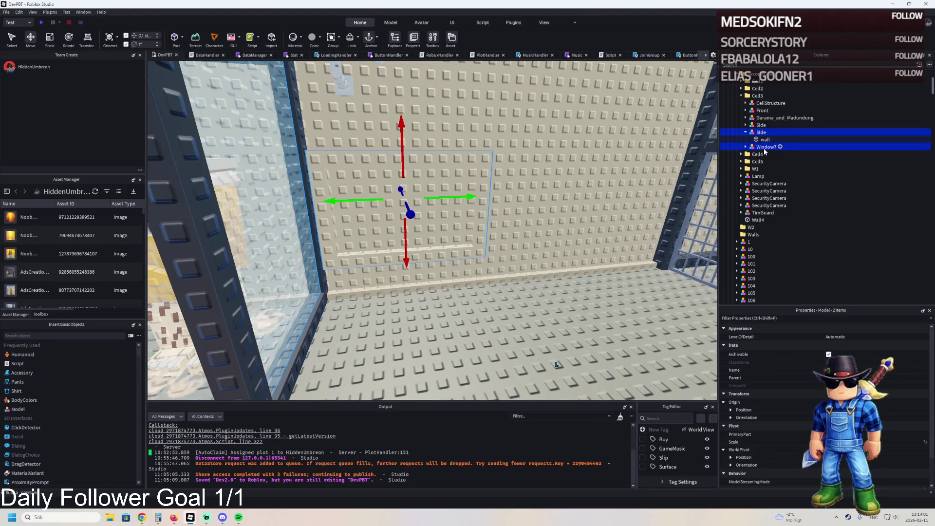
left_click(765, 148)
left_click(766, 139)
left_click(474, 191)
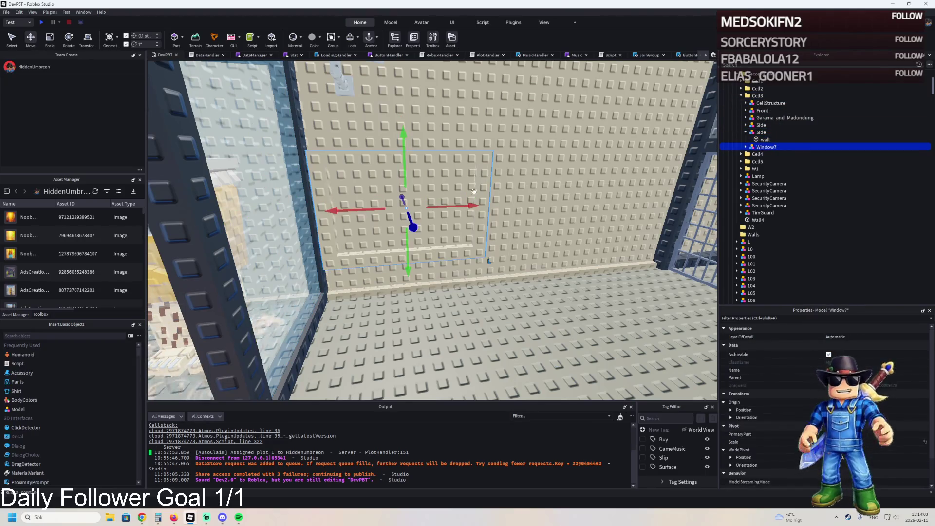
mouse_move(475, 206)
left_mouse_down()
mouse_move(465, 200)
mouse_move(484, 191)
mouse_move(501, 208)
mouse_move(227, 249)
mouse_move(292, 304)
mouse_move(332, 312)
left_mouse_up()
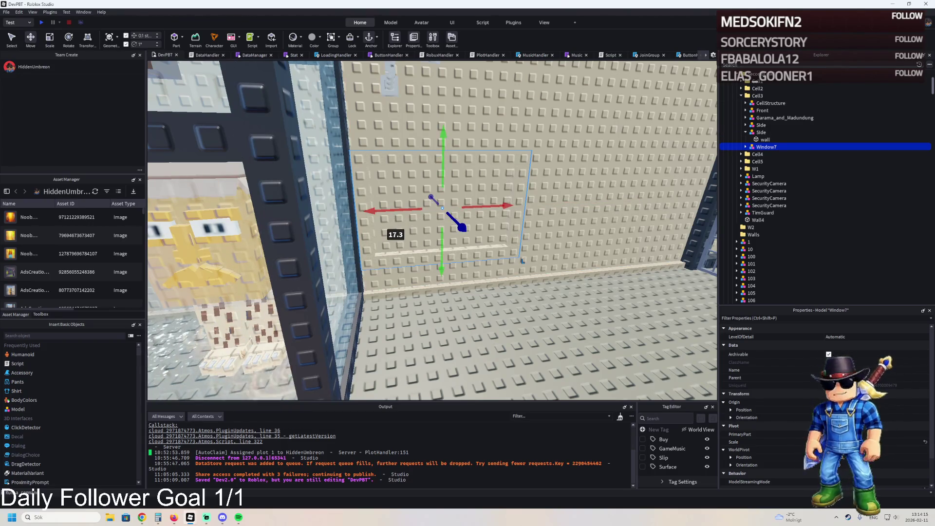
key("alt+Tab")
left_click(680, 208)
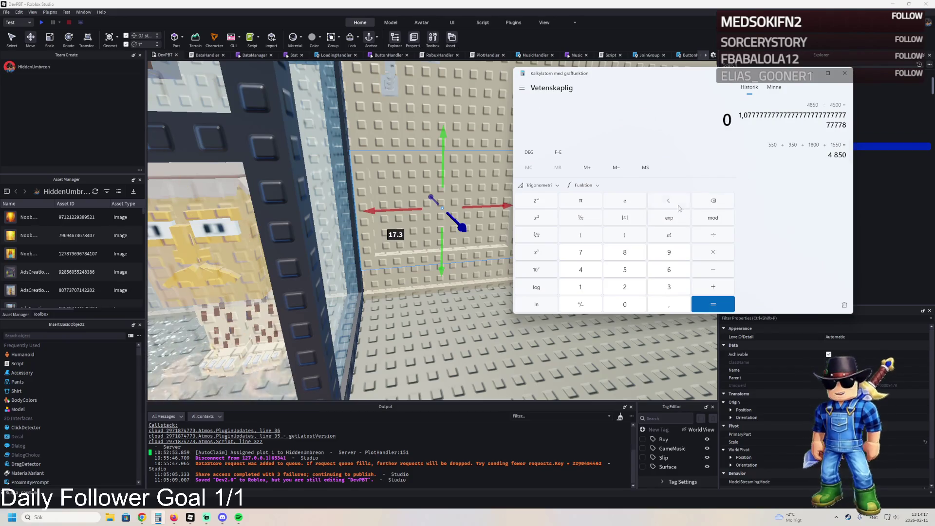
Compute 17,3 / 2 = 8,65 and slide the window opening sideways by that amount to centre it.
type("17,3")
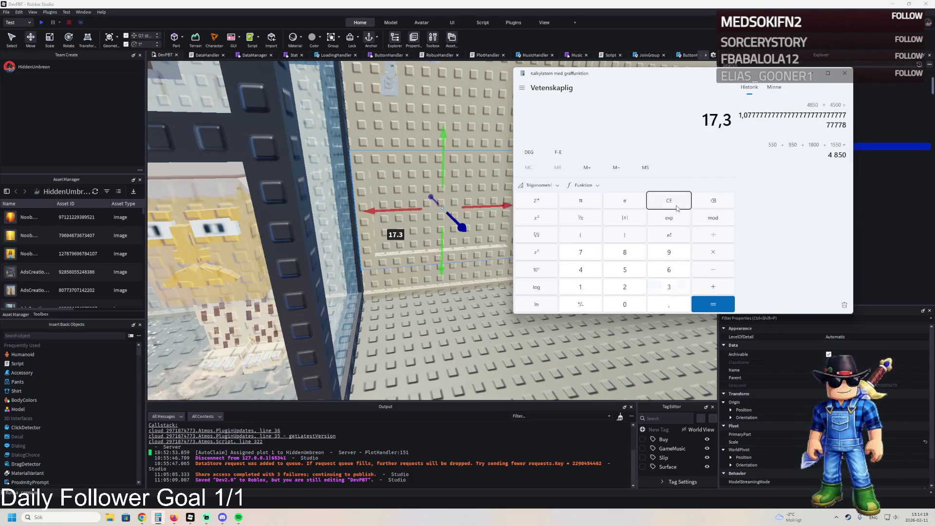
type("/2")
key("Return")
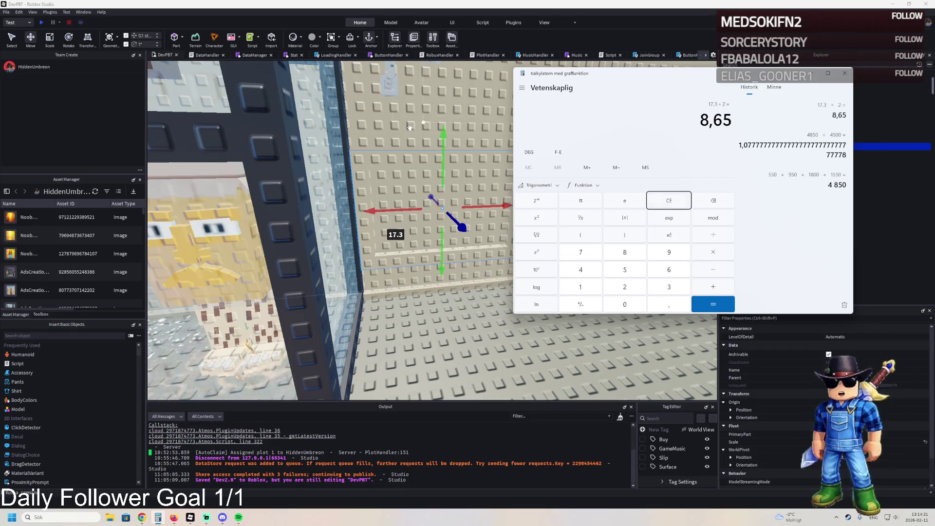
left_click(487, 207)
left_click_drag(487, 207, 600, 198)
Fly down into the cell, nudge the window opening slightly down the wall, and frame it.
key("s")
key("e")
key("q")
left_click_drag(460, 243, 464, 241)
scroll(464, 241, "down", 3)
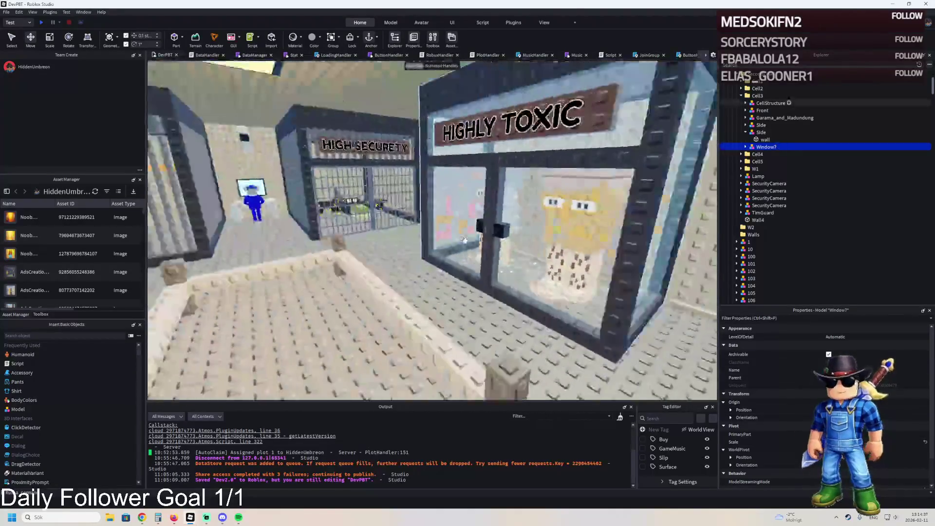
key("f")
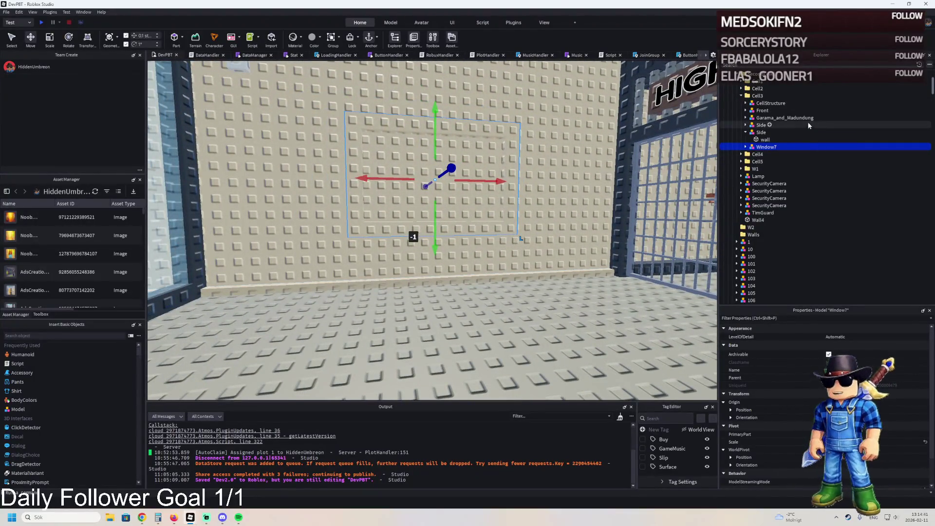
Select the SecondLevel and TemplatePlot folders in Explorer and start a playtest with F5.
double_click(754, 82)
scroll(780, 108, "up", 1)
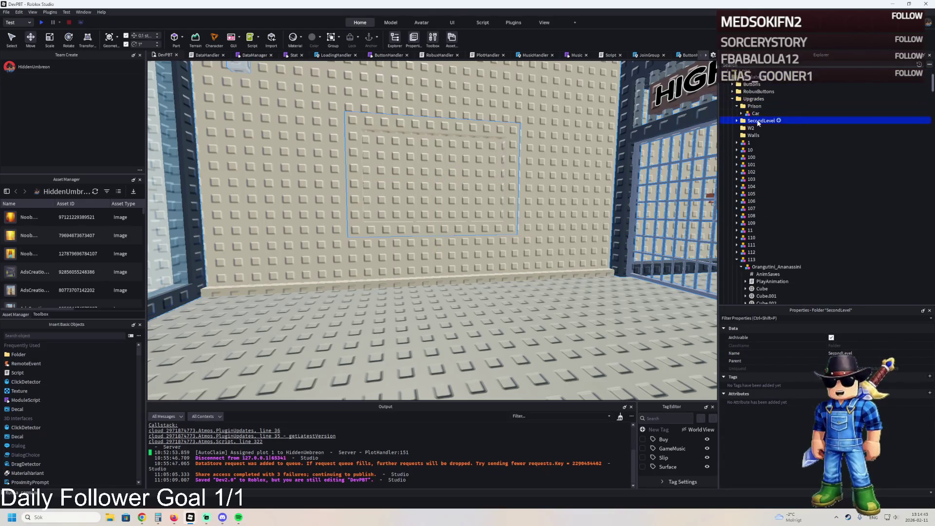
key("Left")
key("Left")
key("Left")
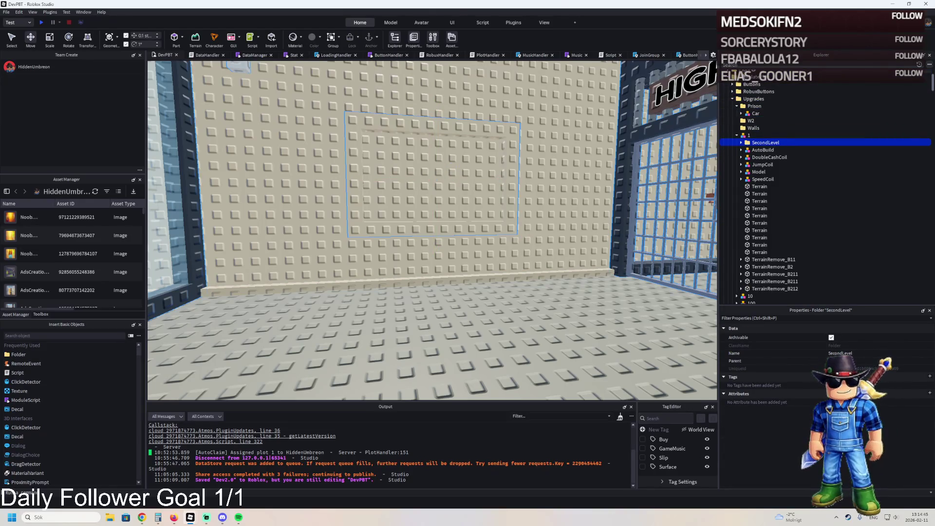
scroll(756, 86, "up", 3)
mouse_move(753, 132)
left_mouse_down()
mouse_move(744, 231)
mouse_move(748, 205)
left_mouse_up()
key("F5")
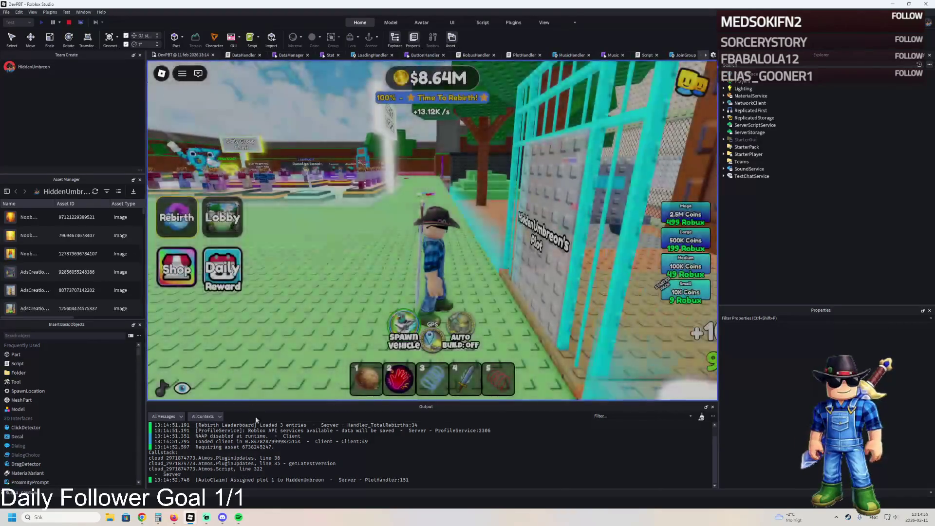
Walk the character through the barred gate, past the cells and corridor, to the window wall.
key("d")
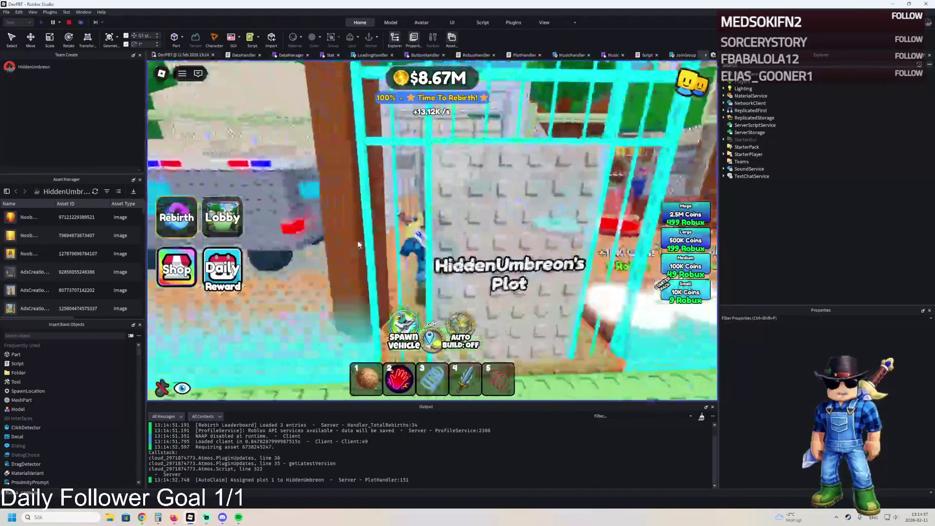
key("w")
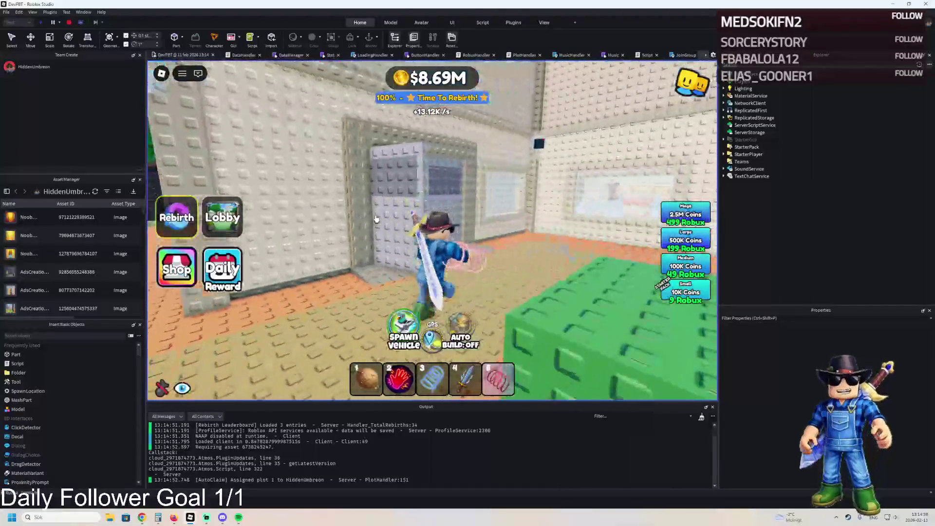
key("w")
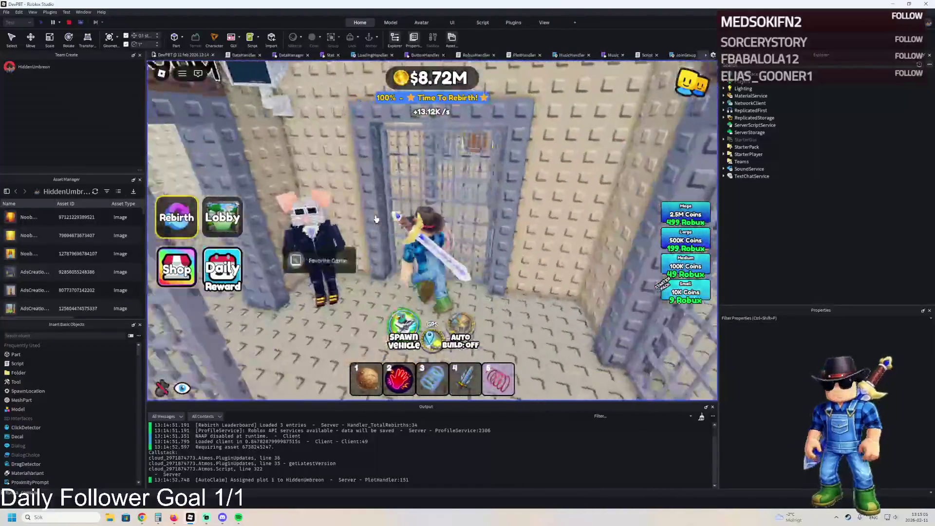
key("w")
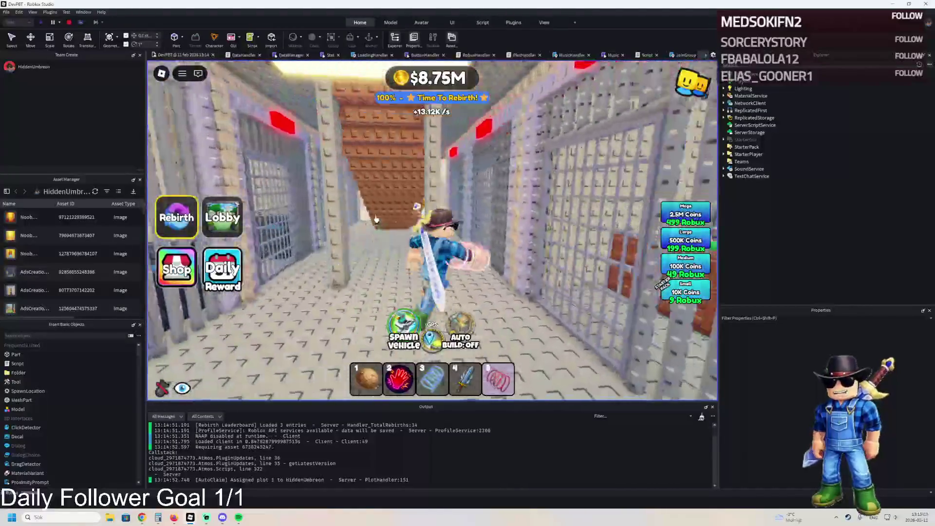
key("s")
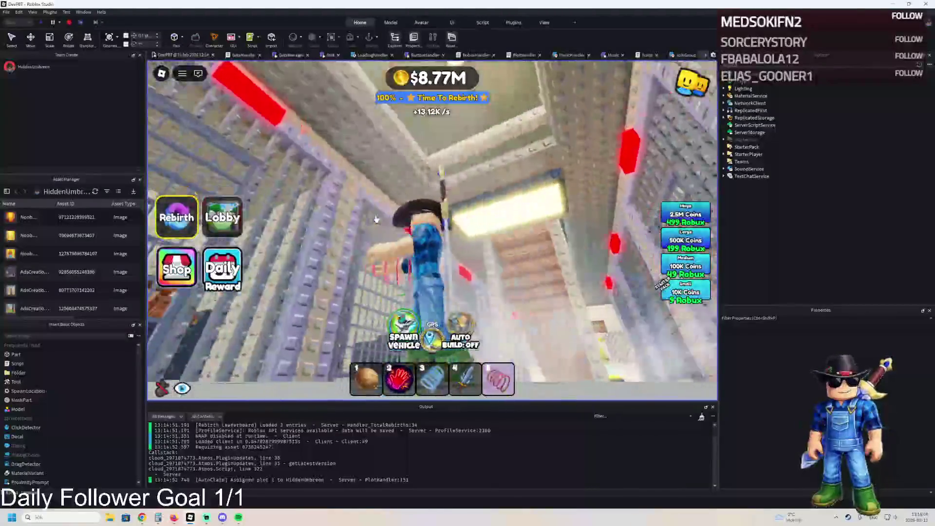
key("w")
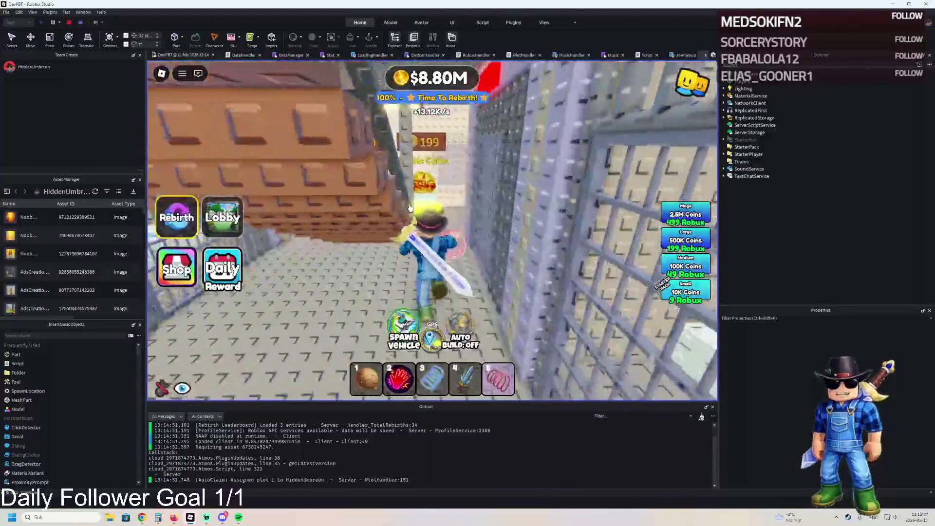
key("w")
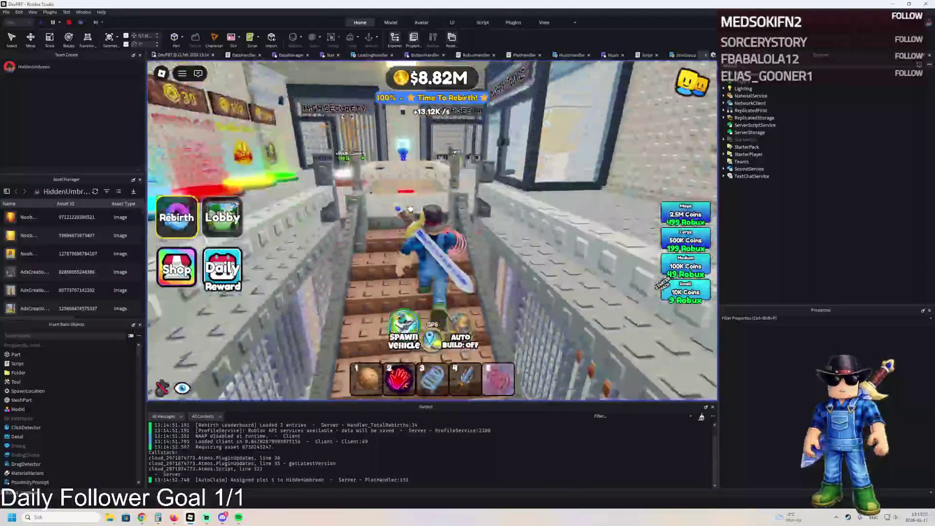
key("w")
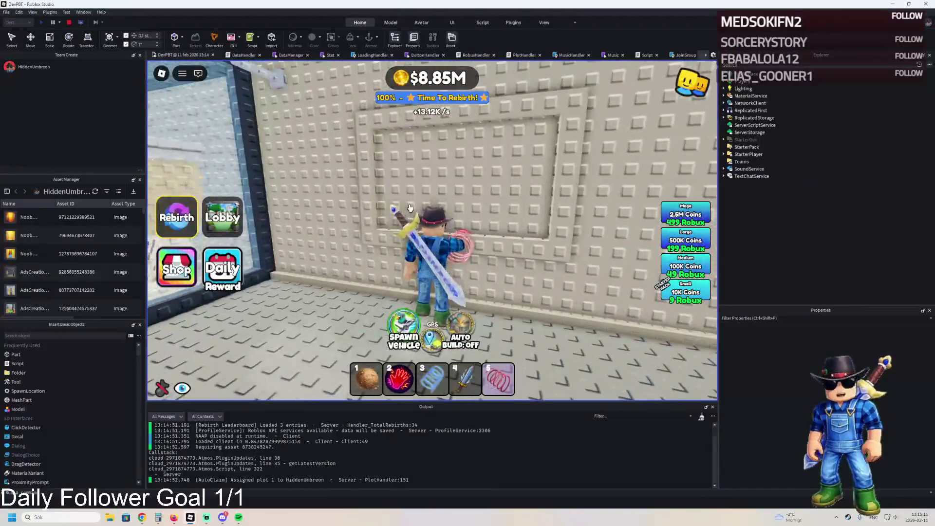
Run back past the high-security and toxic cells toward the speed pads, then stop the playtest.
key("a")
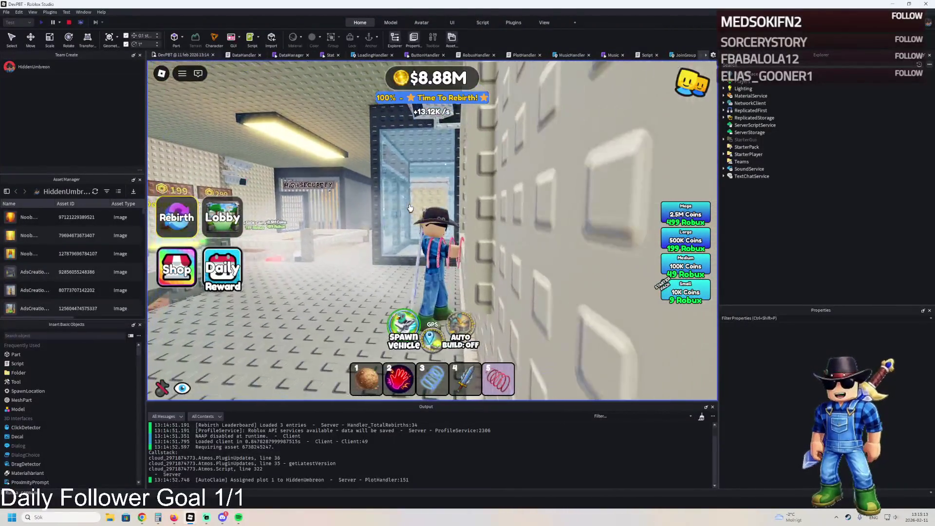
key("w")
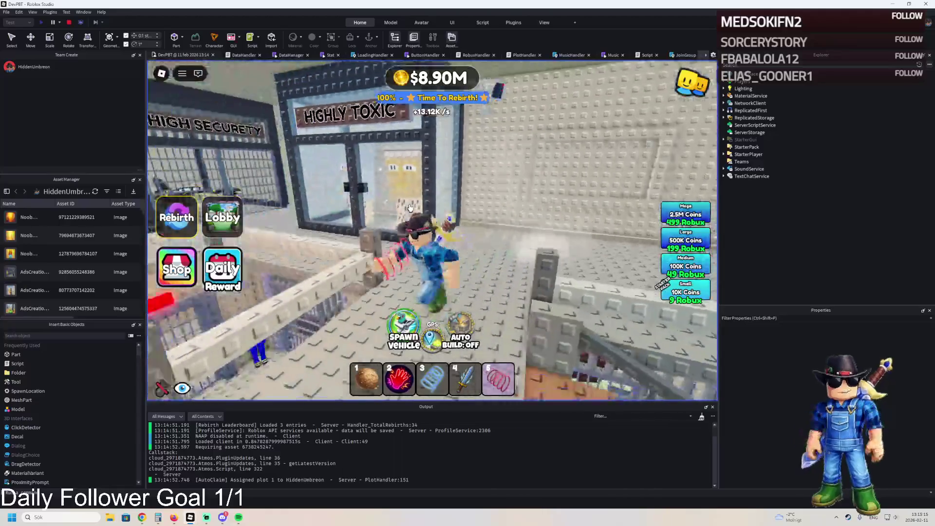
key("a")
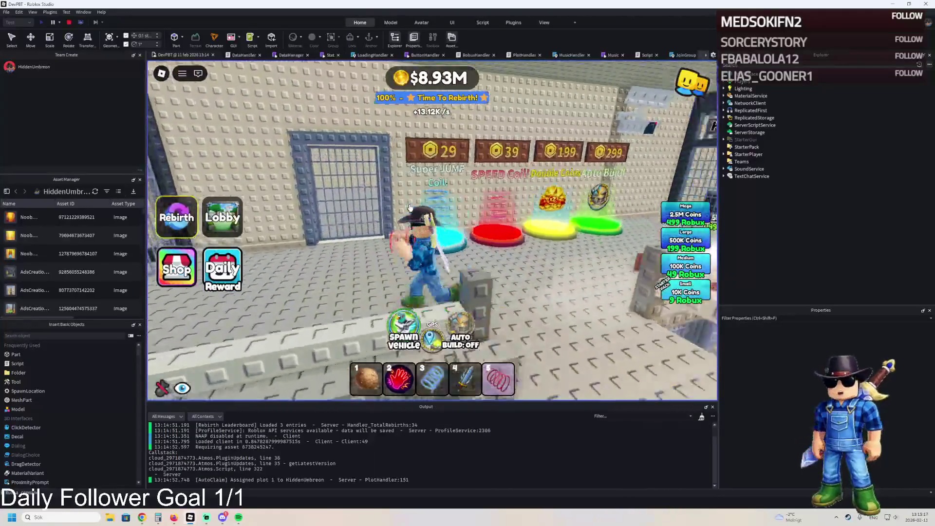
key("w")
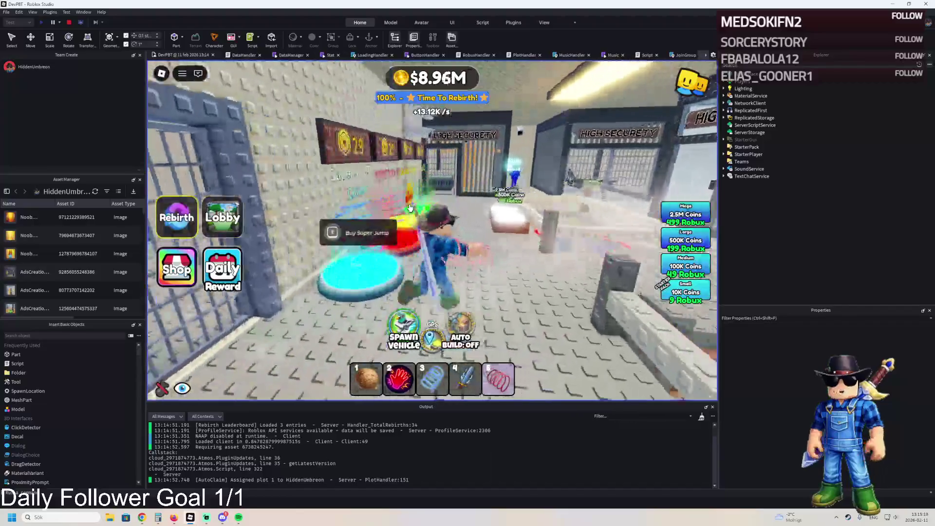
key("w")
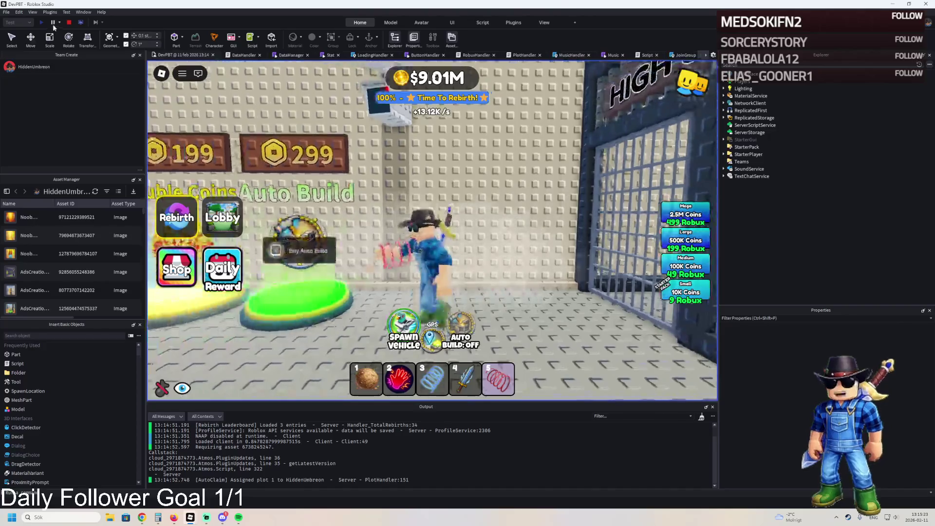
key("shift+F5")
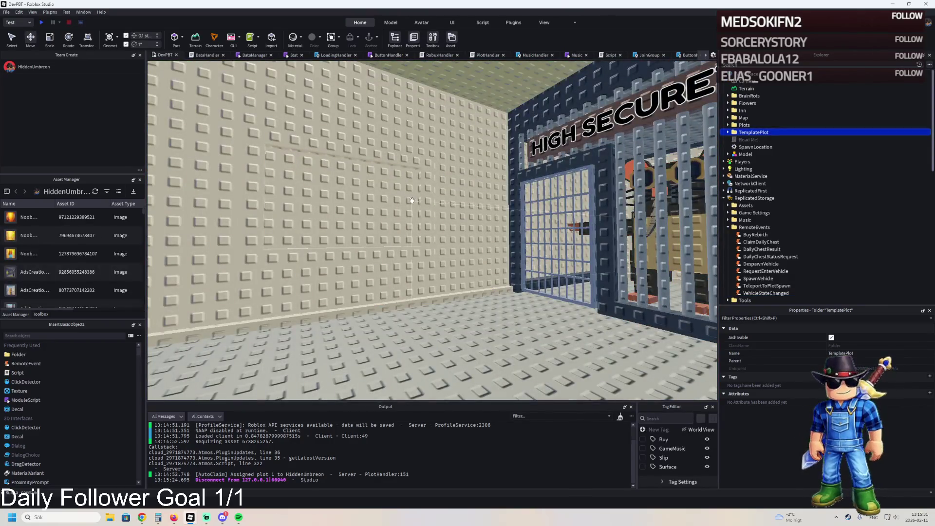
Expand TemplatePlot > SecondLevel, select Window7 and shift it half a stud vertically.
key("a")
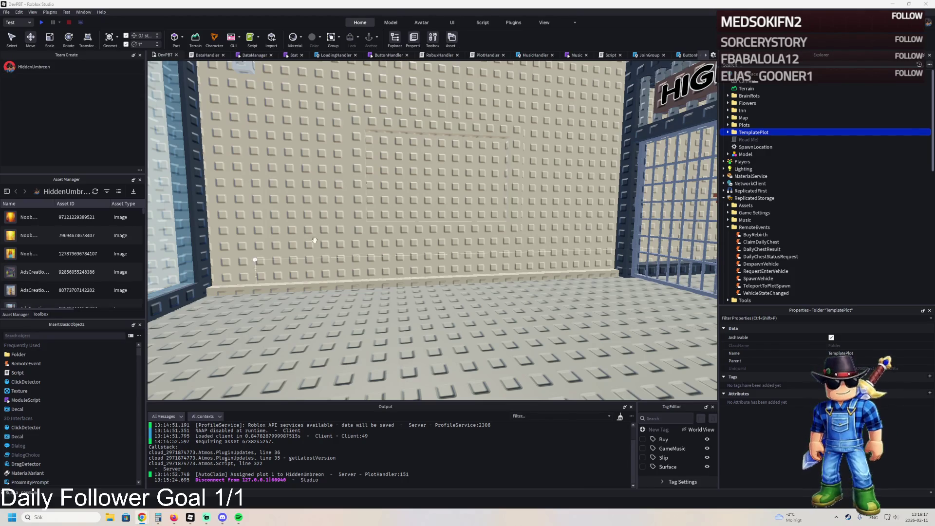
scroll(314, 240, "up", 5)
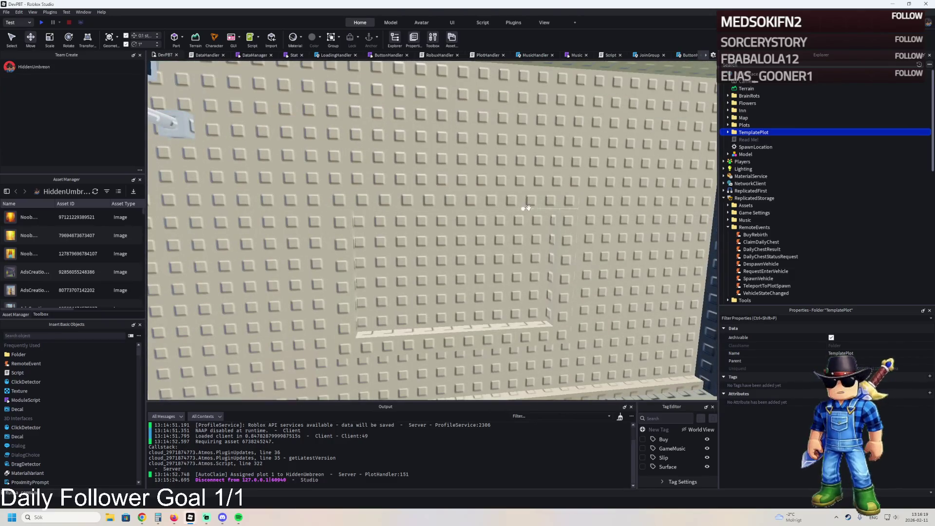
left_click(728, 132)
left_click(779, 177)
left_click(737, 176)
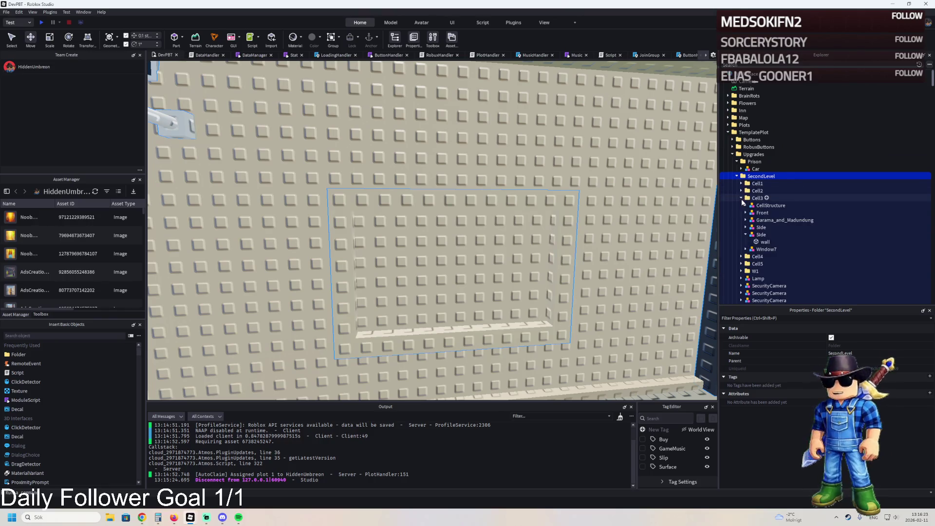
left_click(550, 194)
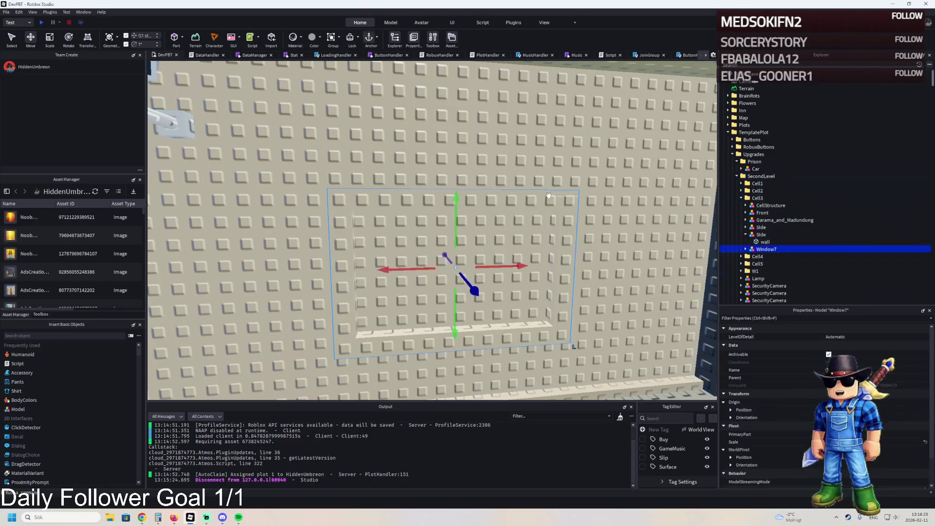
key("q")
left_click_drag(457, 216, 459, 223)
Raise the view over the wall and select its Wall4 part.
key("e")
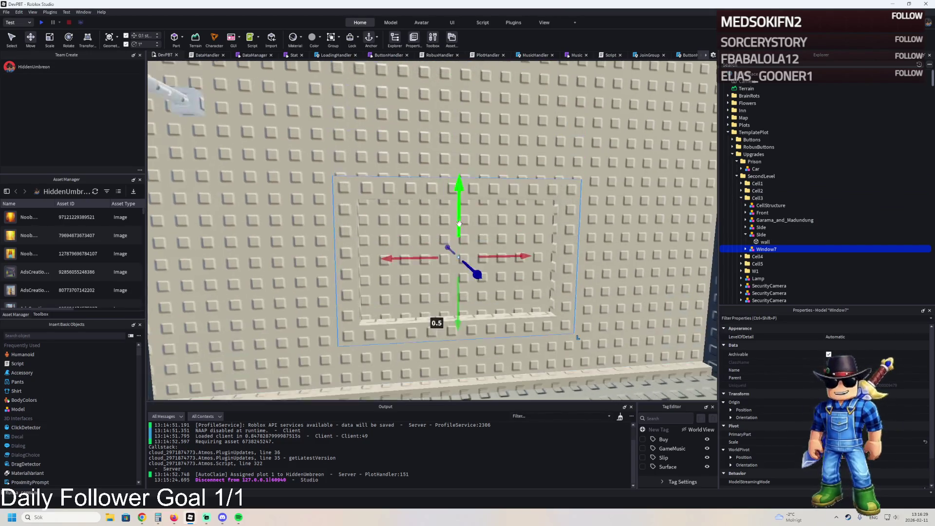
key("e")
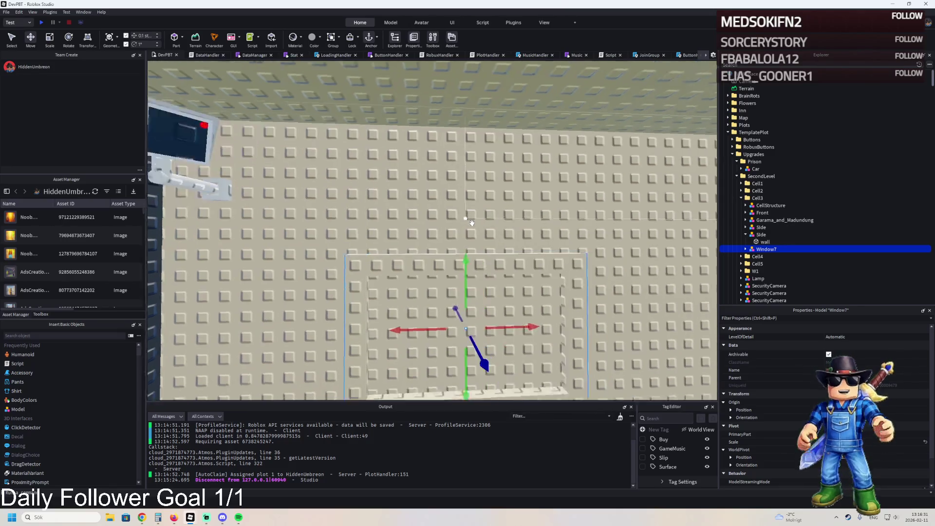
key("d")
left_click(474, 222)
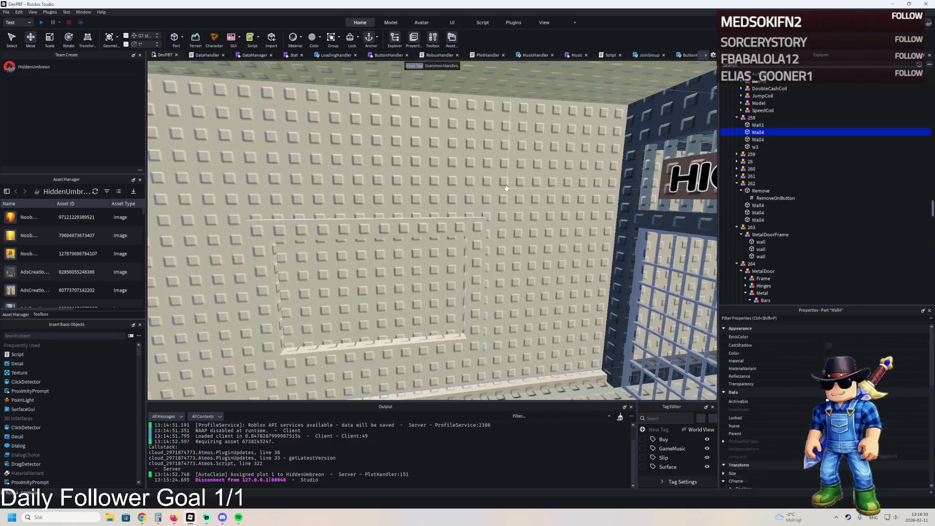
Duplicate the Wall4 part and select the upper Wall4 piece above it.
key("f")
key("w")
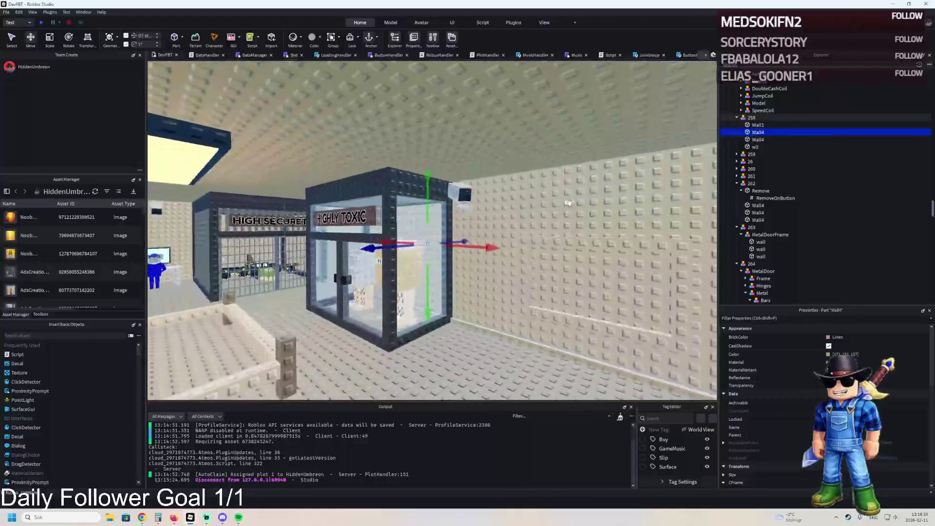
key("d")
key("ctrl+d")
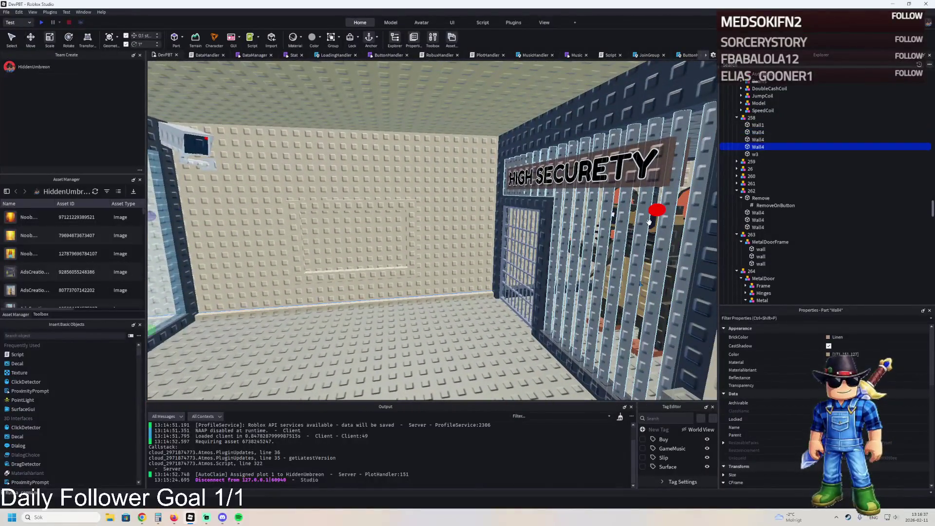
key("s")
key("ctrl+3")
key("f")
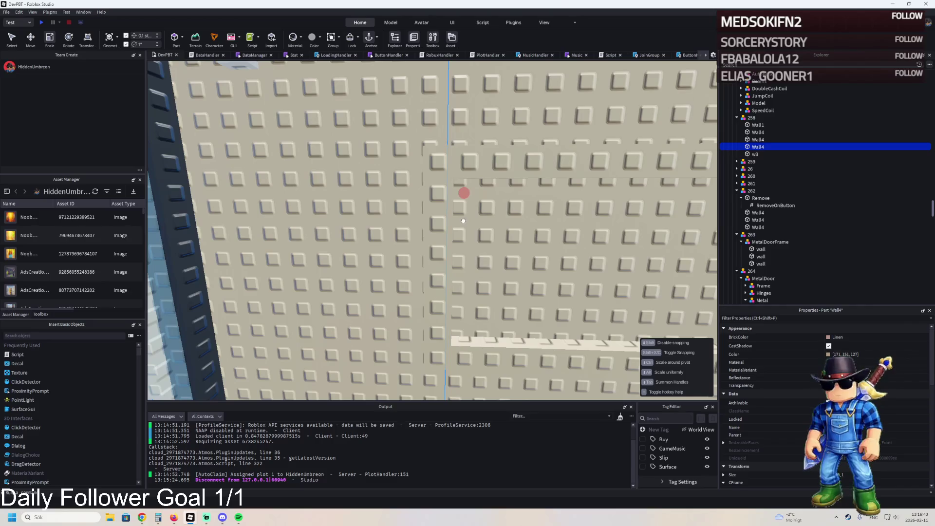
key("s")
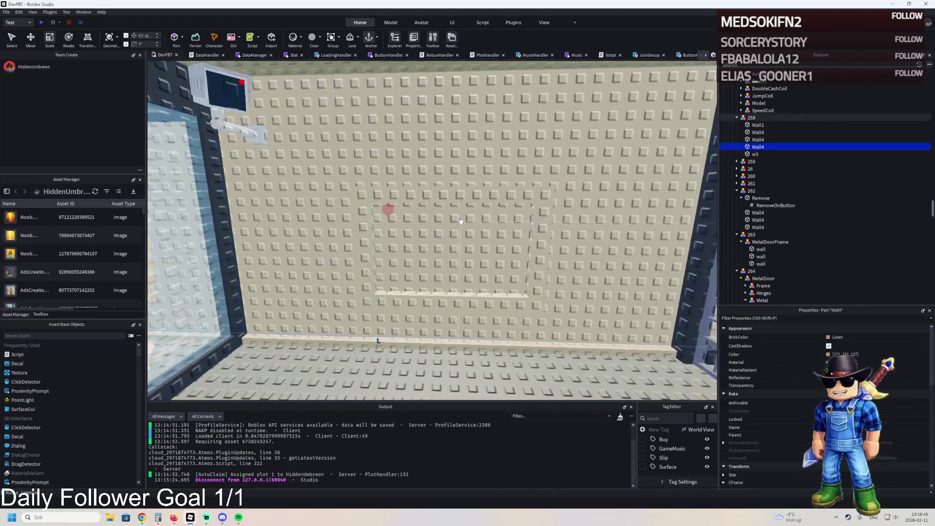
left_click(585, 177)
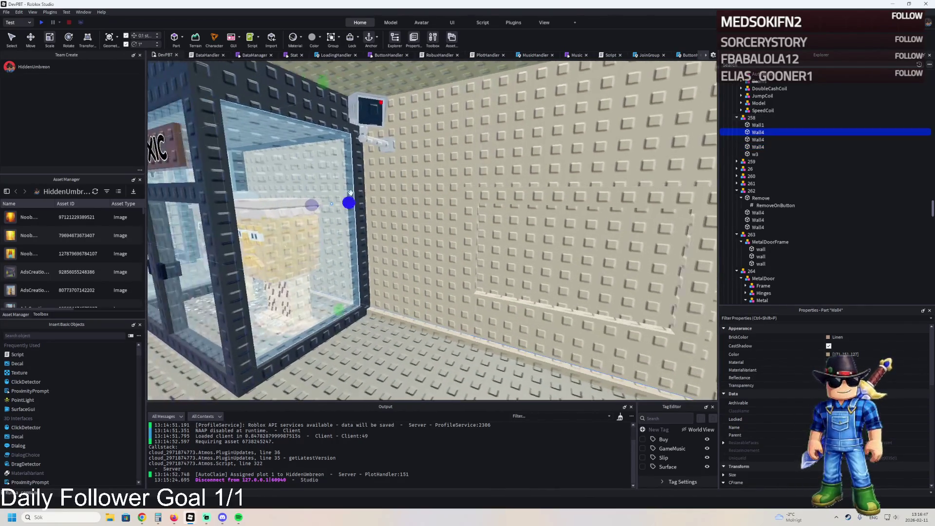
Select Window7 at the window frame and slide it 0.3 studs sideways.
key("w")
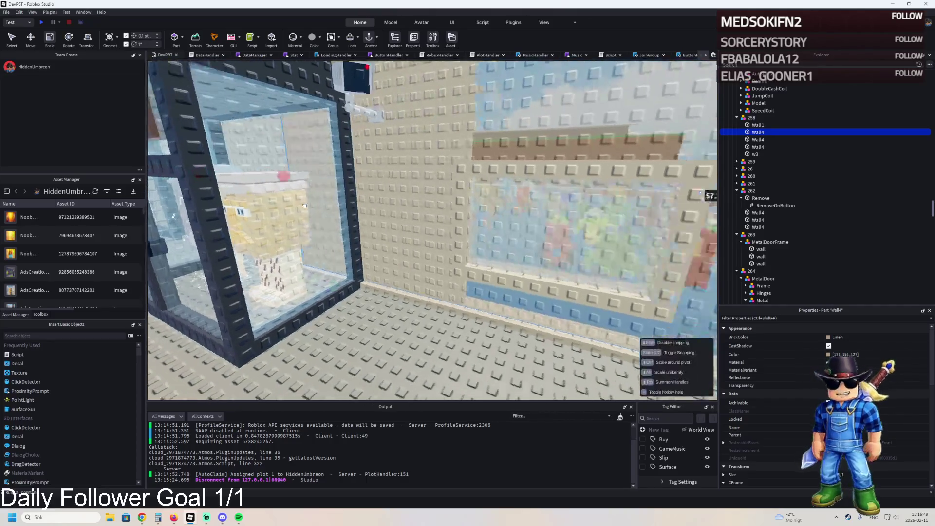
key("s")
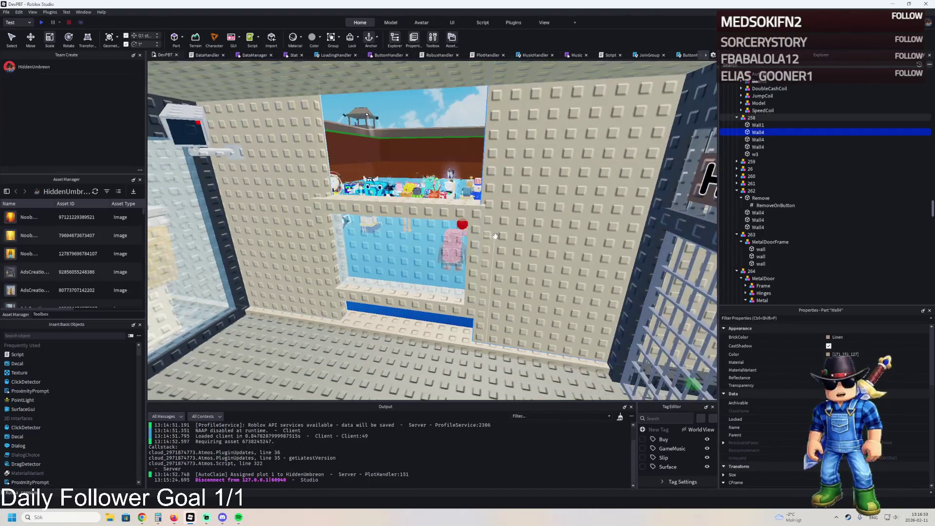
key("w")
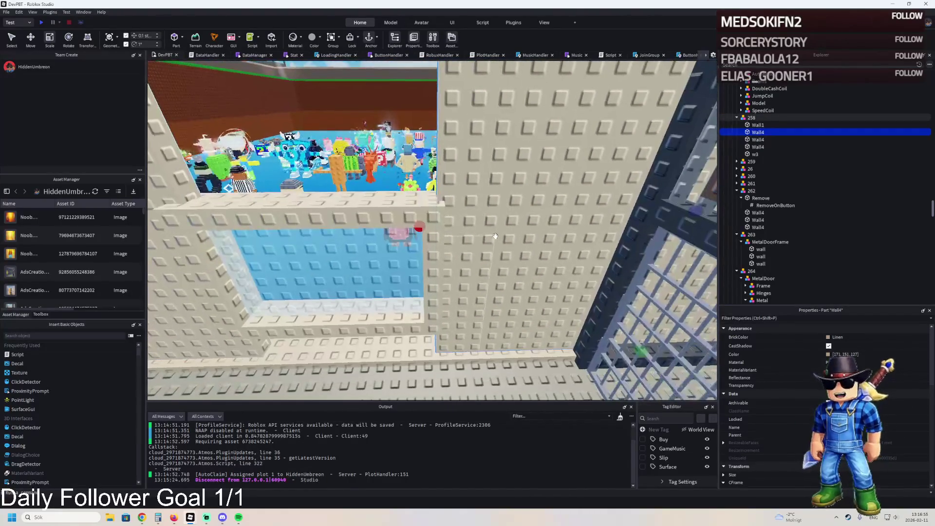
key("a")
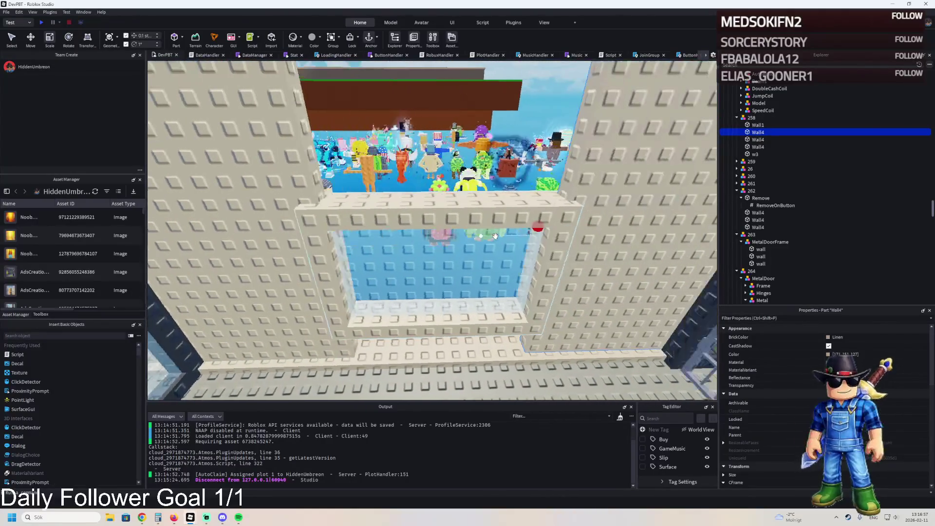
key("a")
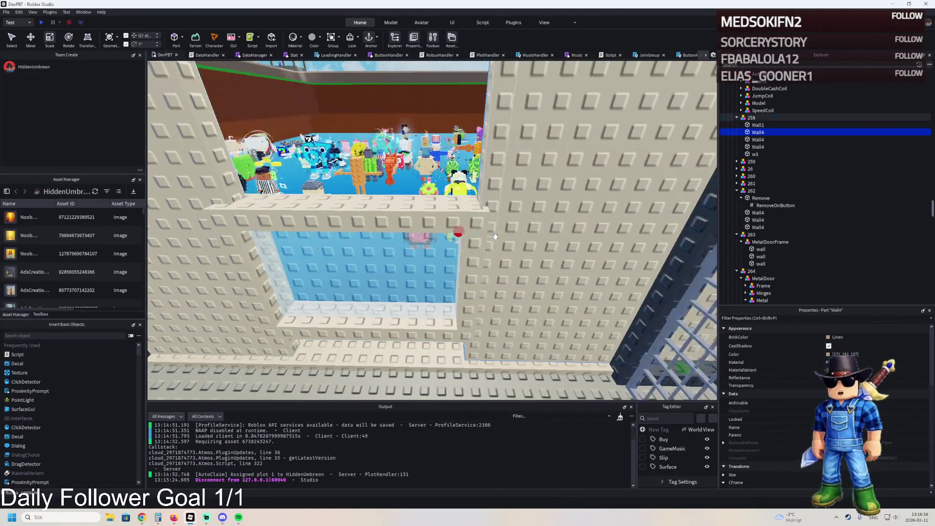
left_click(436, 230)
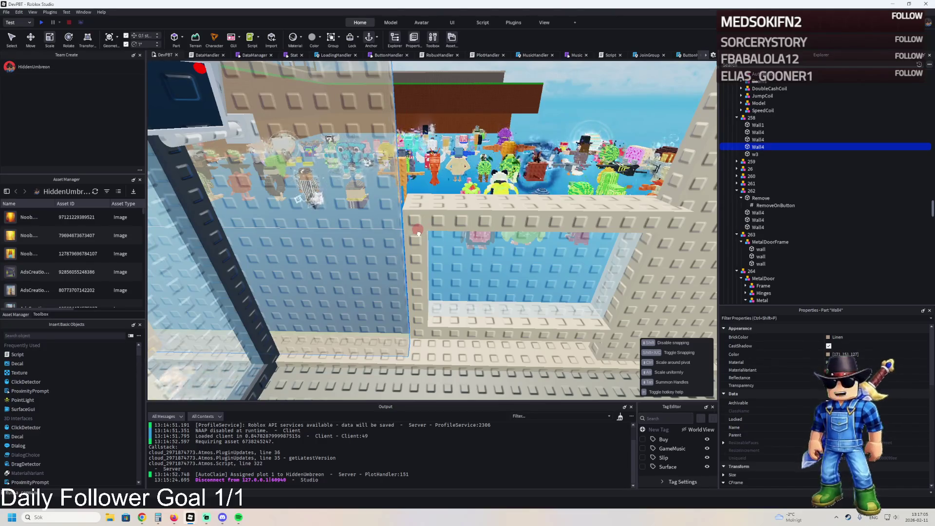
left_click(419, 235)
key("ctrl+2")
left_click_drag(464, 277, 480, 267)
Duplicate the wall part beside the window and resize the copy to 11.9 studs with height 8.6.
key("d")
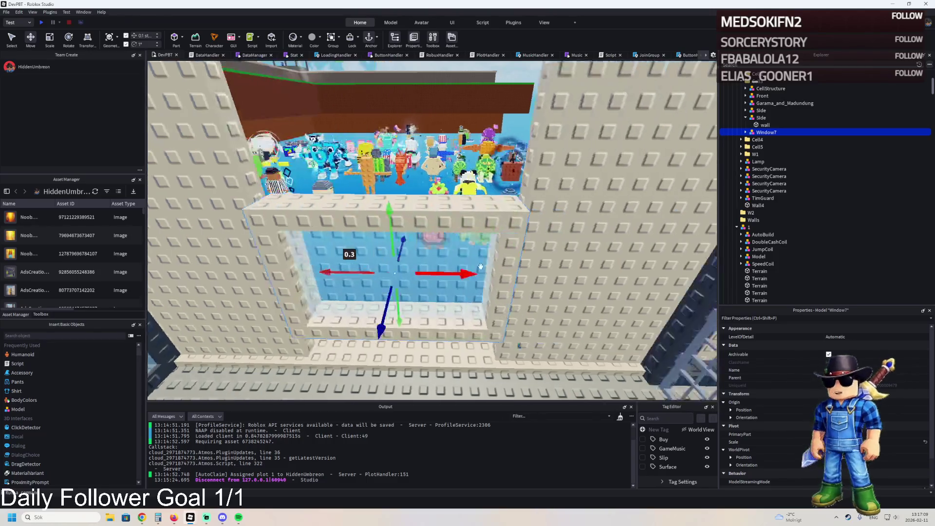
left_click(492, 240)
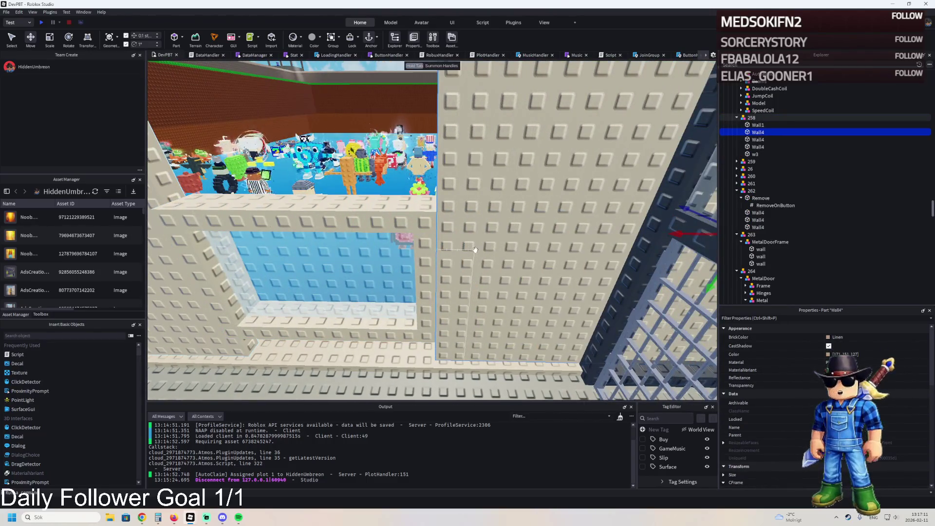
key("f")
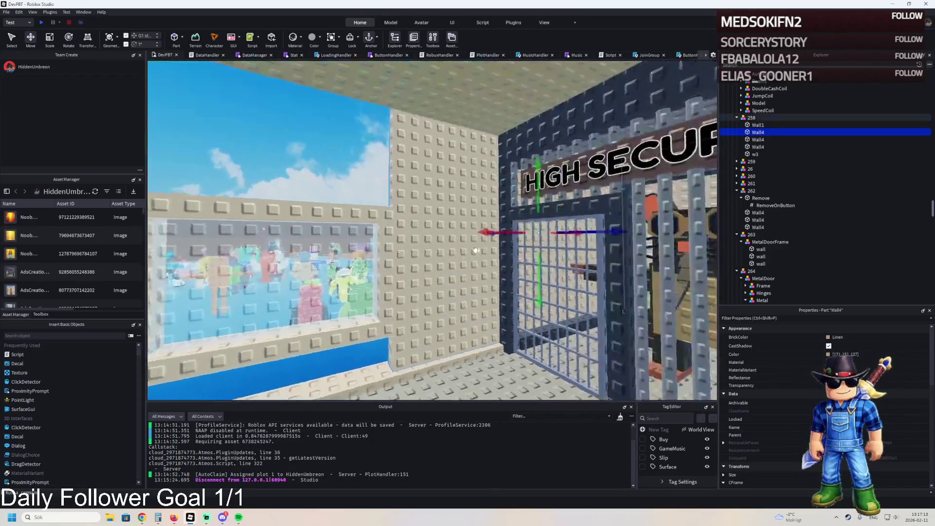
key("ctrl+d")
key("ctrl+3")
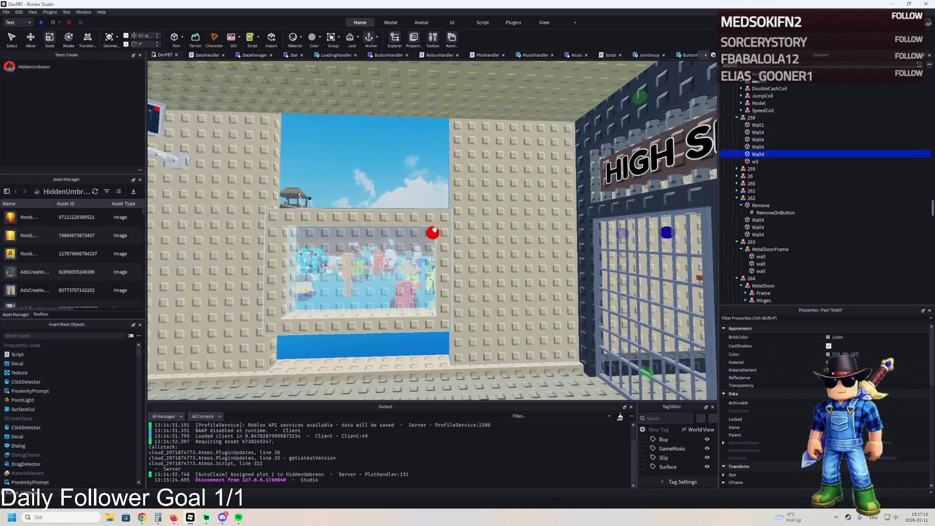
scroll(466, 227, "up", 5)
mouse_move(376, 232)
left_mouse_down()
mouse_move(341, 239)
mouse_move(331, 251)
left_mouse_up()
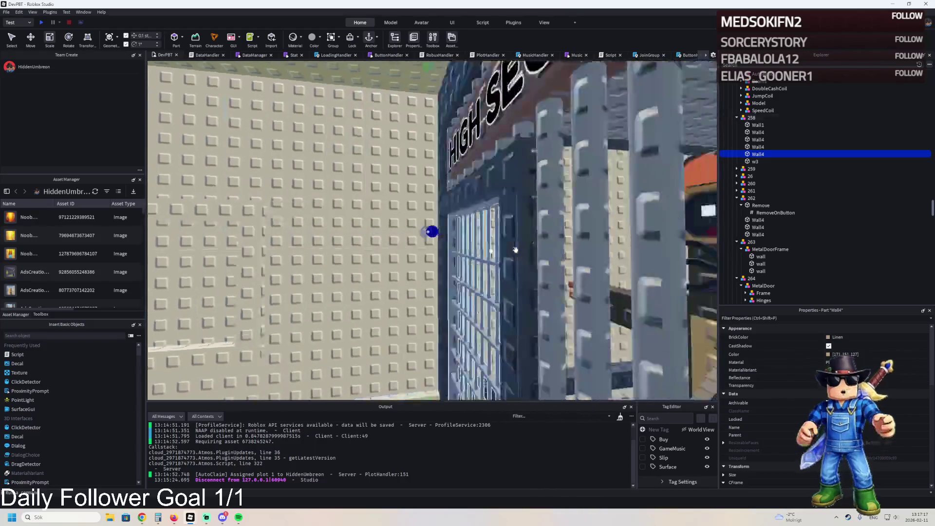
mouse_move(522, 235)
left_mouse_down()
mouse_move(411, 229)
mouse_move(393, 254)
left_mouse_up()
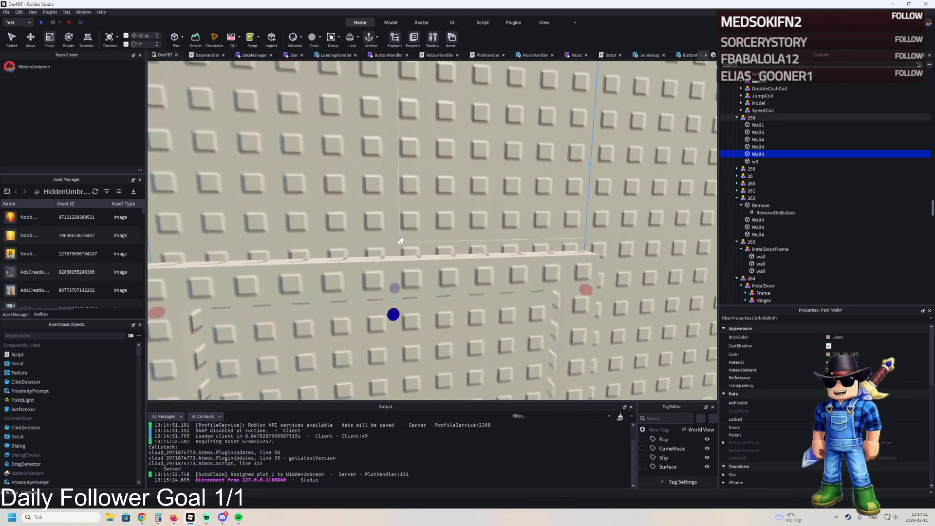
scroll(399, 342, "up", 3)
left_click_drag(399, 342, 418, 231)
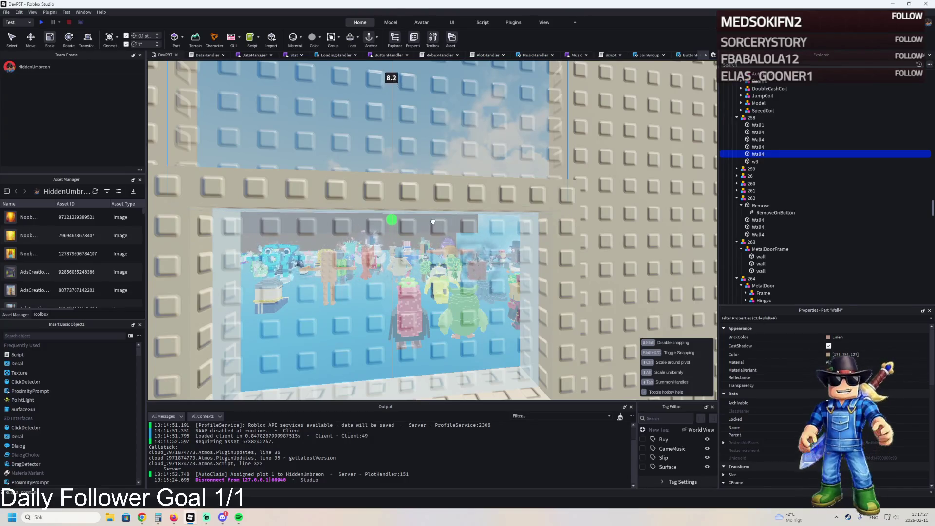
scroll(441, 214, "down", 3)
Duplicate that wall piece, move the copy 9.8 studs vertically, and set its height to 7.3.
key("ctrl+2")
key("ctrl+d")
scroll(458, 189, "up", 3)
mouse_move(457, 189)
left_mouse_down()
mouse_move(439, 168)
mouse_move(435, 230)
mouse_move(447, 259)
left_mouse_up()
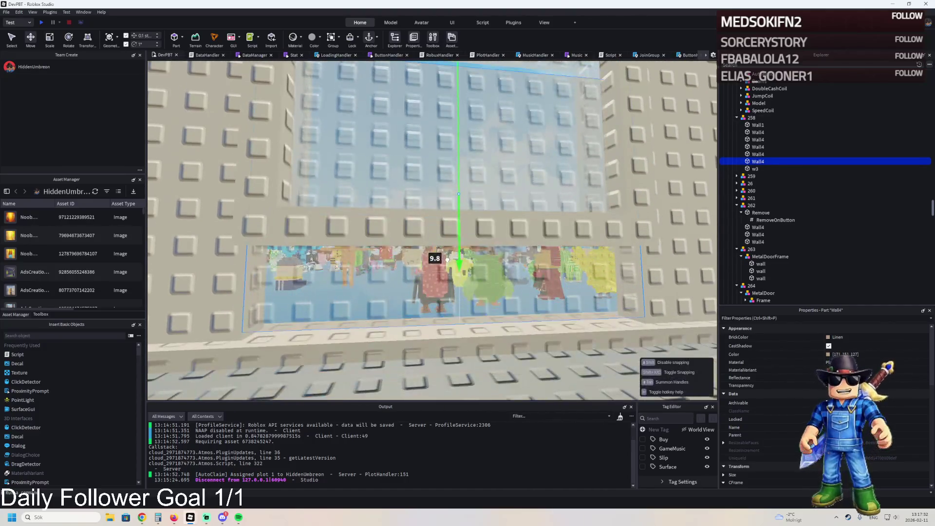
key("ctrl+4")
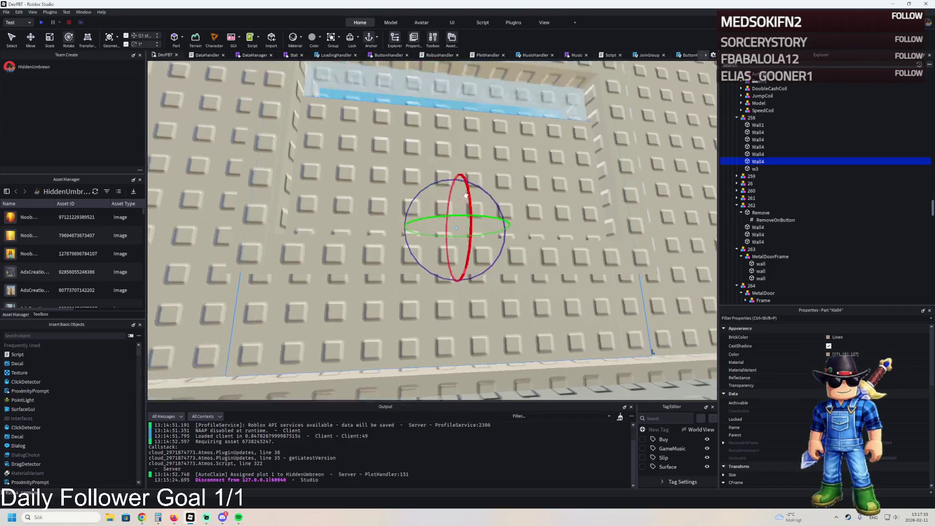
key("ctrl+3")
left_click_drag(452, 141, 449, 278)
scroll(448, 278, "up", 5)
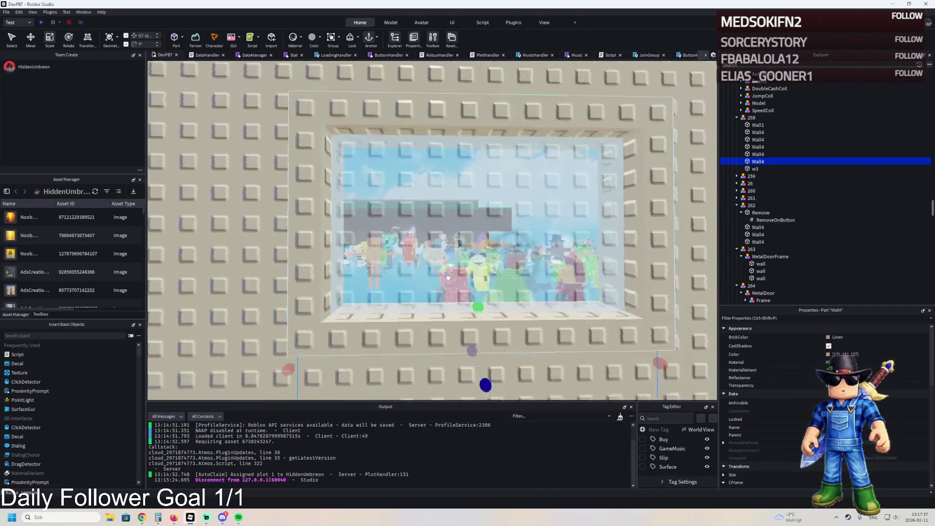
Duplicate another wall piece, lower it beneath the window opening, and resize it to 6.8.
key("ctrl+2")
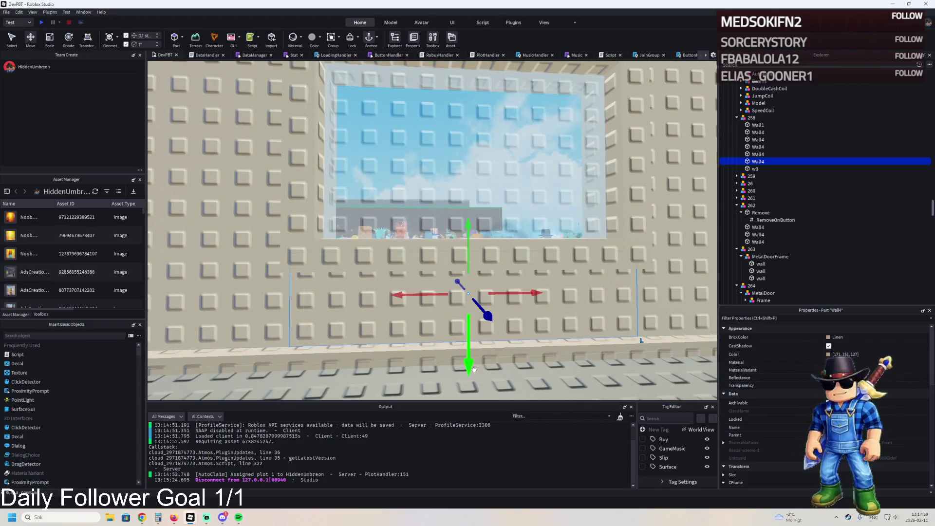
key("ctrl+d")
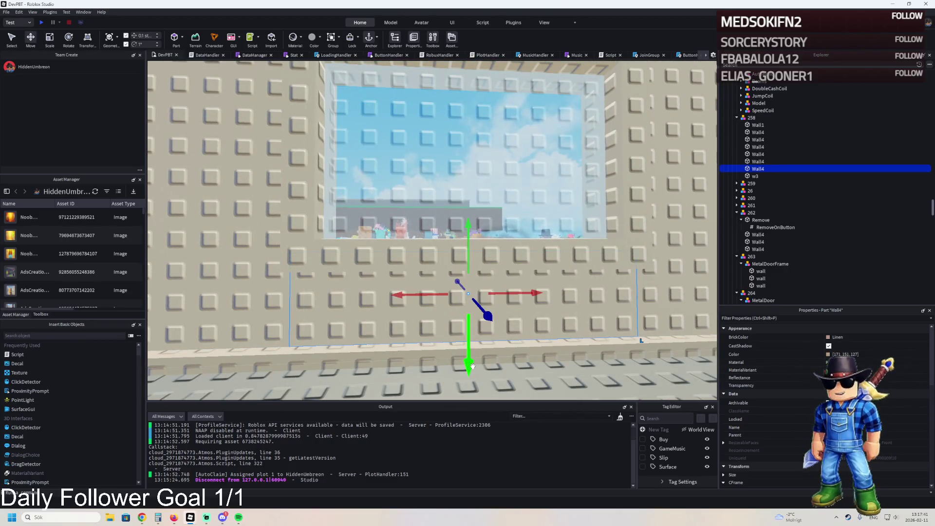
left_click_drag(472, 366, 474, 317)
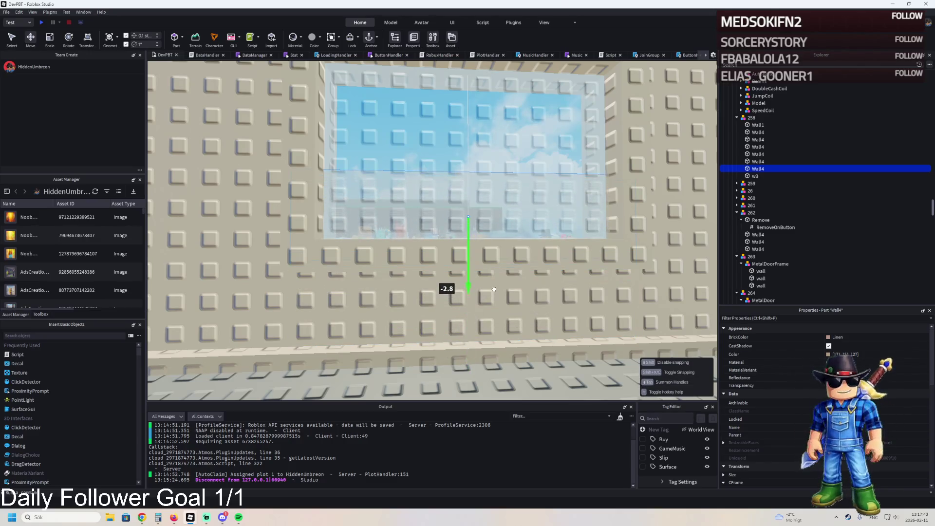
key("ctrl+3")
scroll(492, 254, "down", 3)
mouse_move(499, 285)
left_mouse_down()
mouse_move(471, 220)
mouse_move(506, 183)
left_mouse_up()
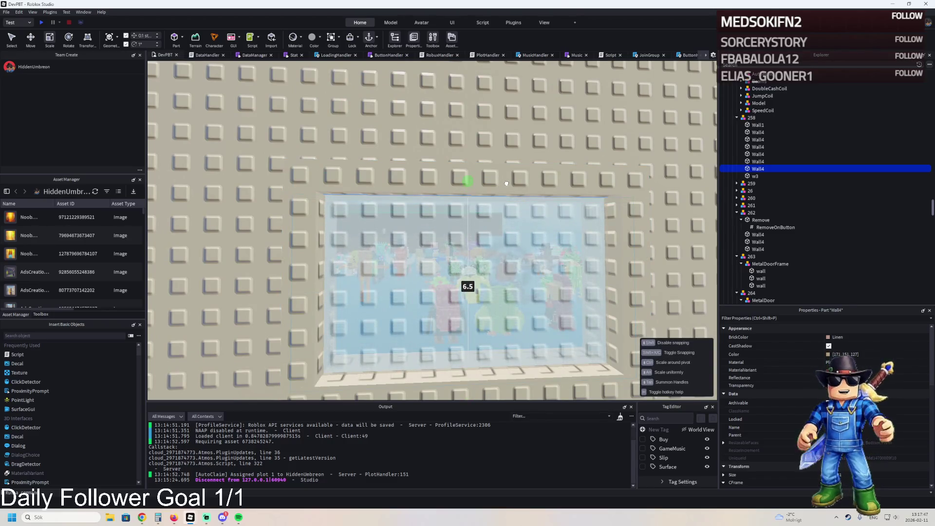
scroll(506, 183, "down", 3)
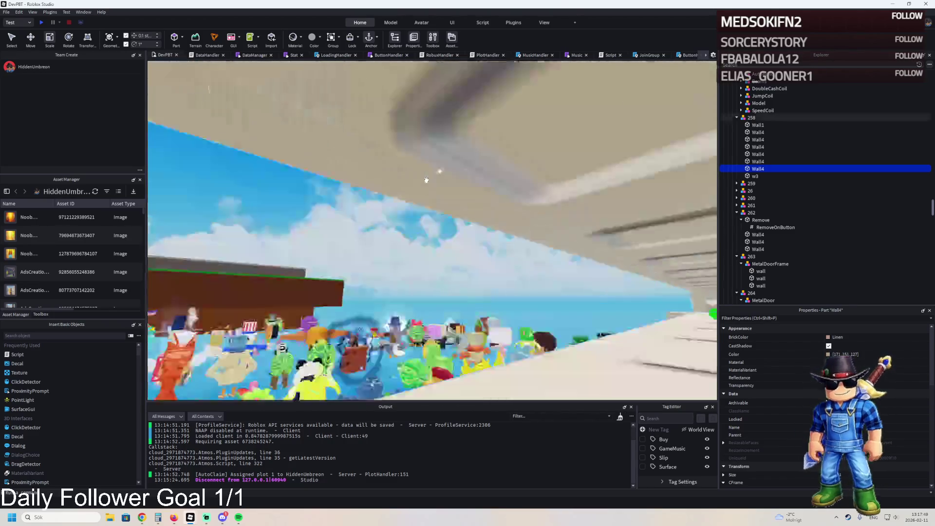
scroll(435, 185, "up", 5)
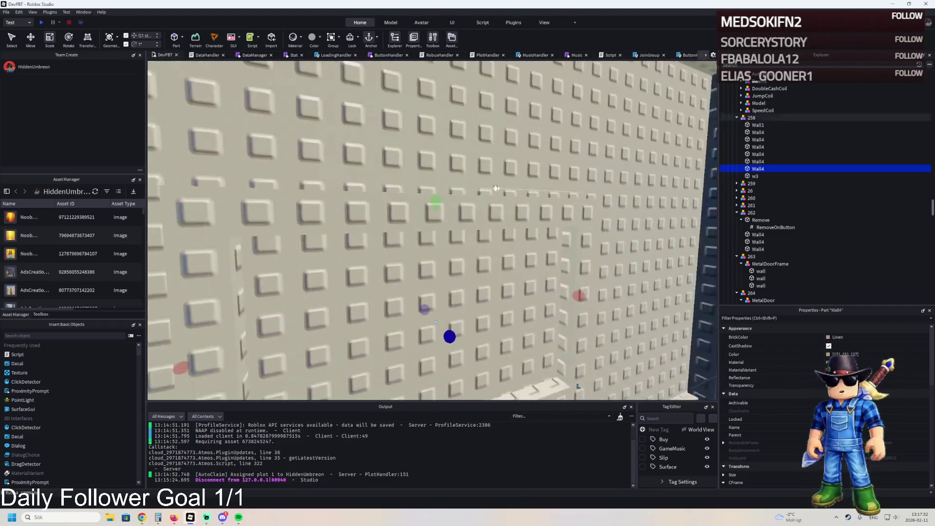
left_click_drag(435, 201, 439, 203)
scroll(441, 203, "up", 5)
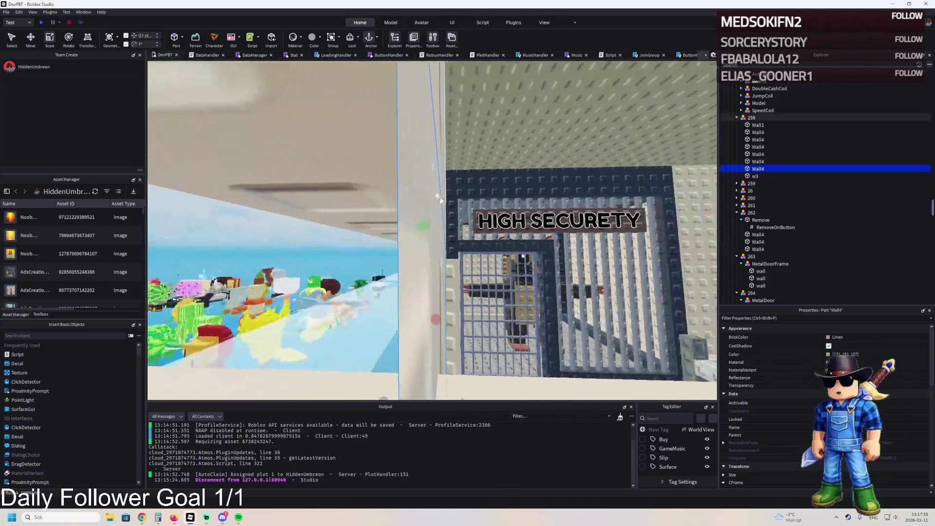
scroll(441, 200, "down", 5)
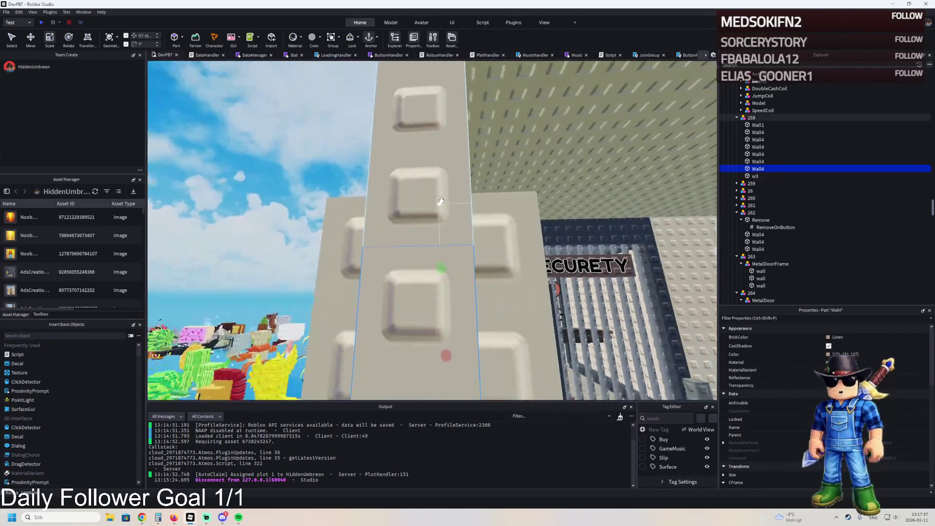
scroll(429, 243, "up", 5)
key("F2")
Rename the wall part to 'Remove' and fly over to the window on the HIGH SECURETY studded wall.
type("Remove")
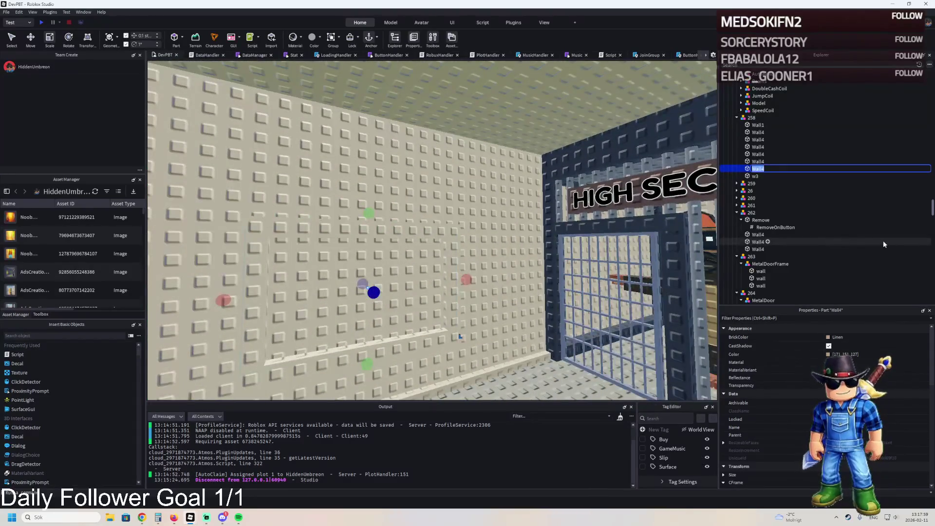
key("Return")
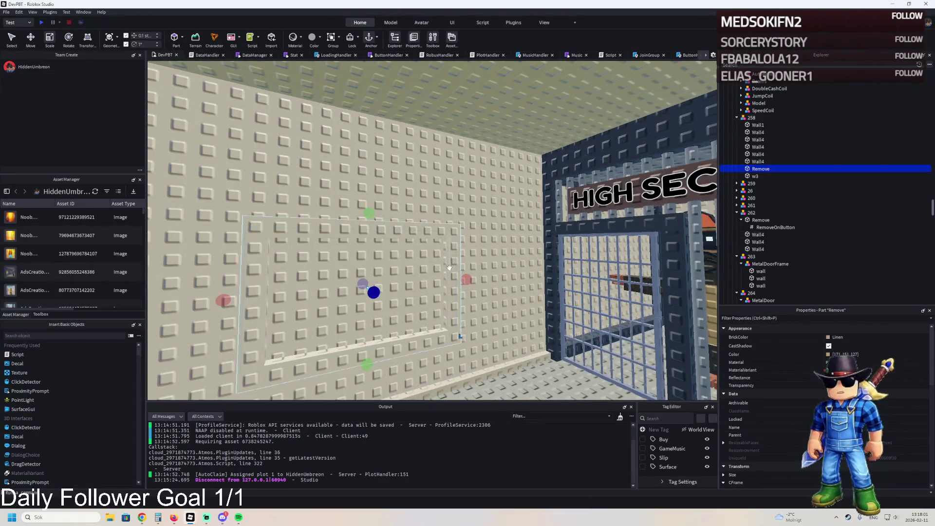
key("s")
key("a")
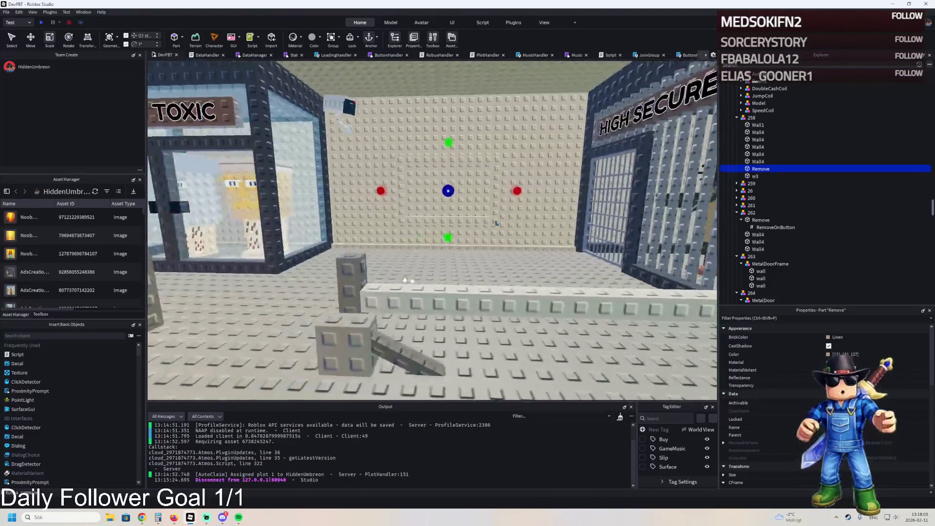
key("s")
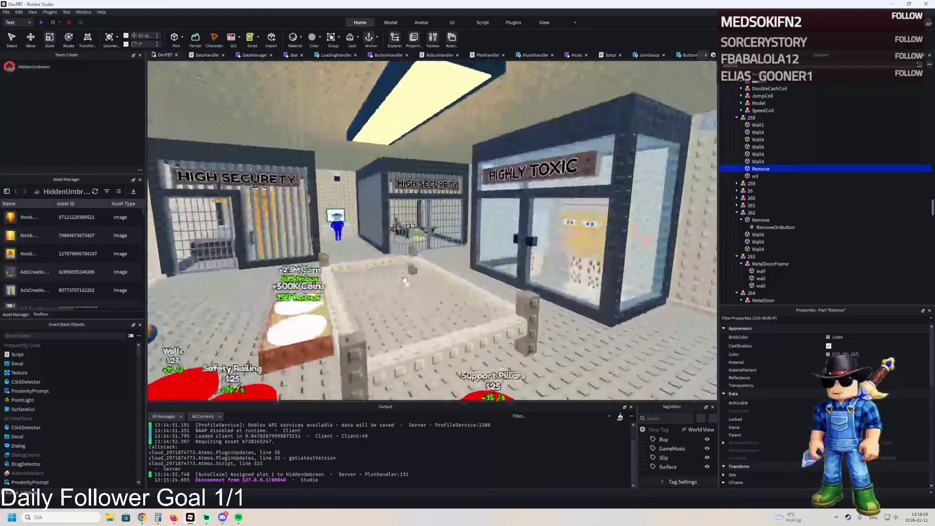
key("a")
key("w")
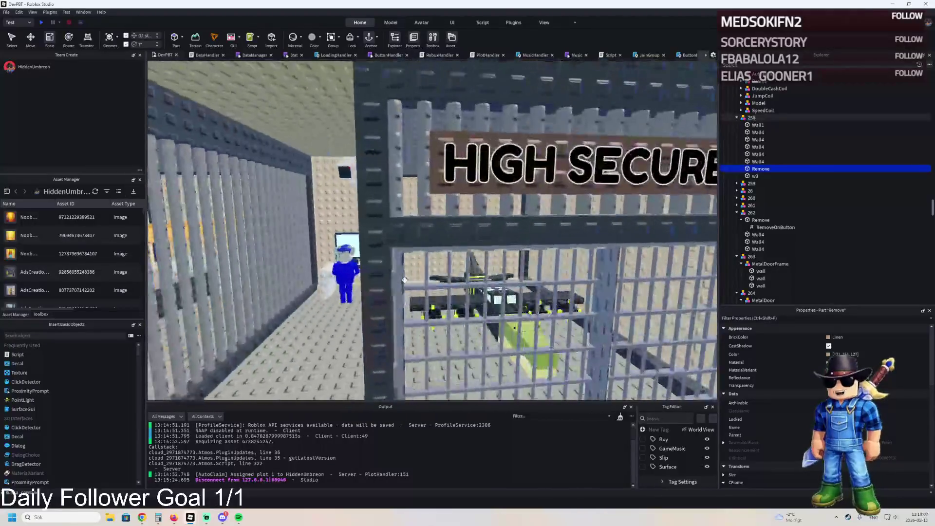
key("a")
key("w")
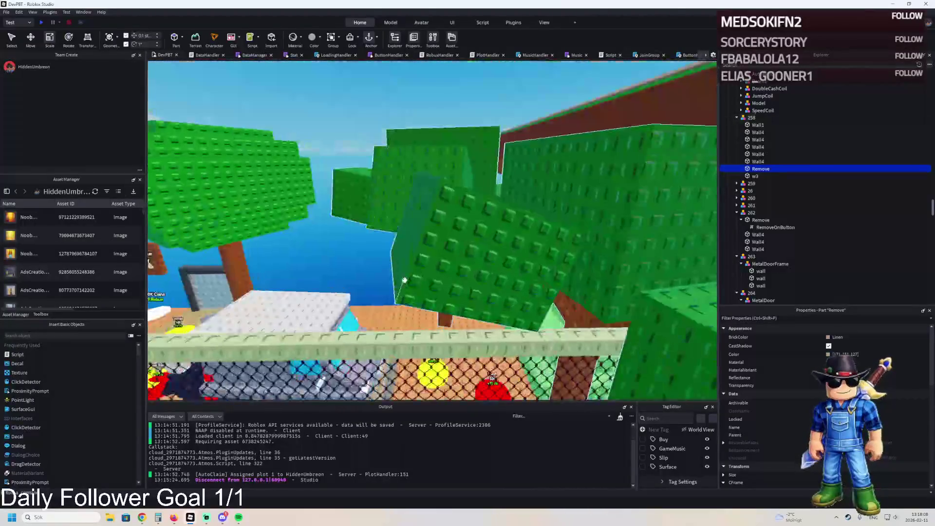
key("q")
key("s")
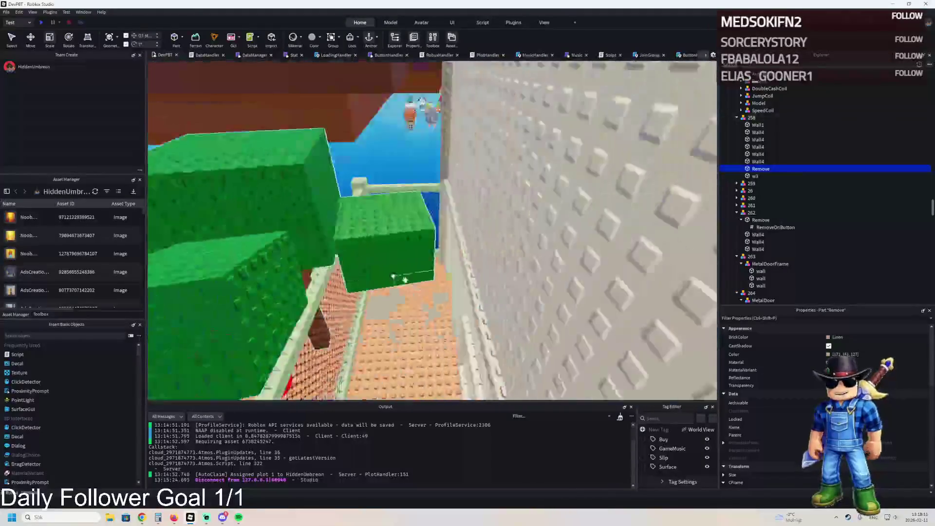
key("q")
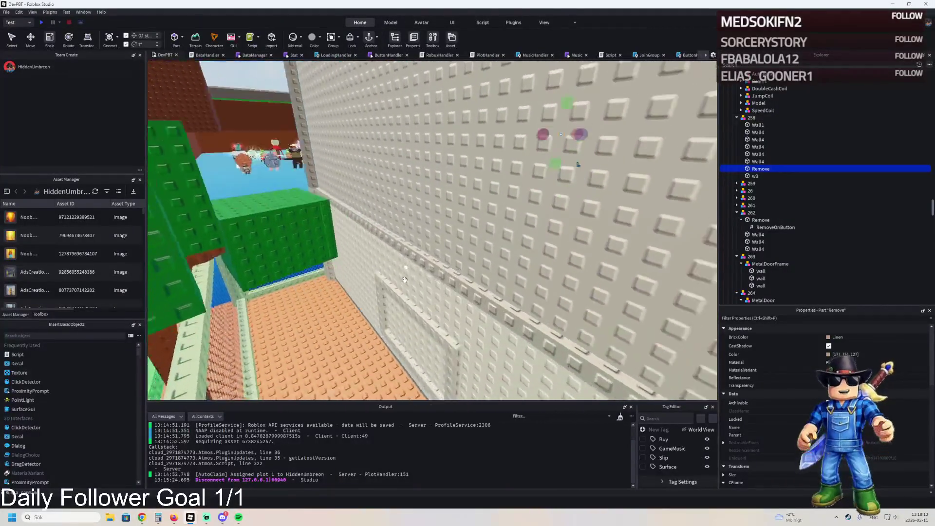
Try moving a copy of model 37's Window2 up the wall, delete it, and select Window7.
left_click(439, 269)
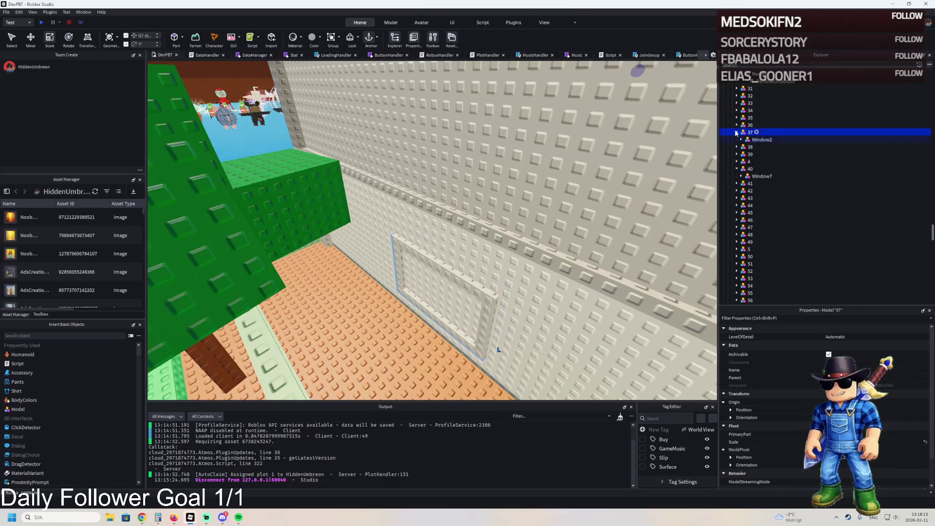
left_click(441, 293)
key("ctrl+2")
mouse_move(442, 248)
left_mouse_down()
mouse_move(441, 121)
mouse_move(491, 134)
left_mouse_up()
key("f")
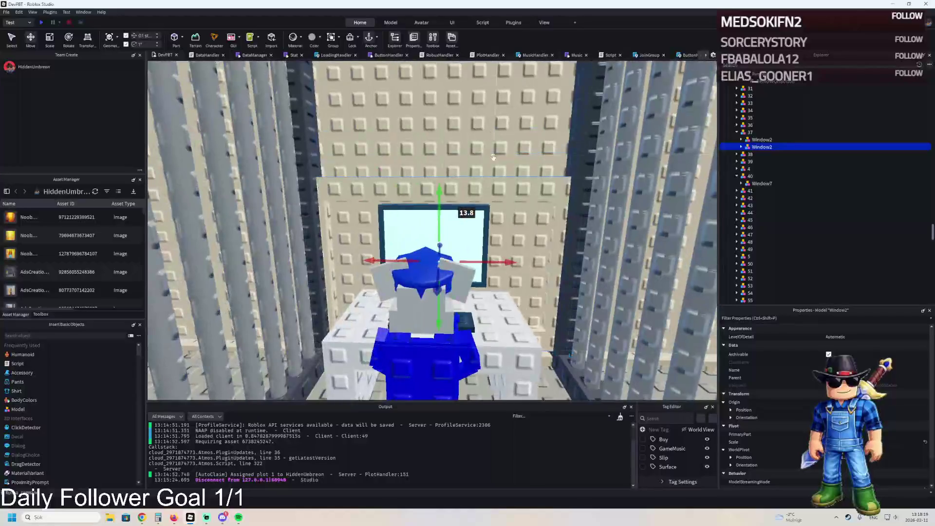
mouse_move(441, 206)
left_mouse_down()
mouse_move(417, 197)
mouse_move(414, 161)
mouse_move(424, 154)
mouse_move(540, 189)
left_mouse_up()
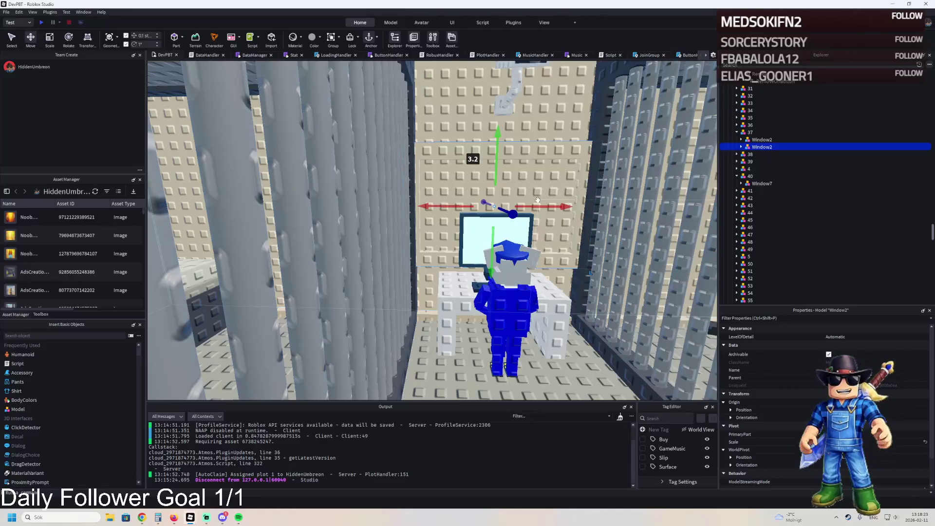
key("Delete")
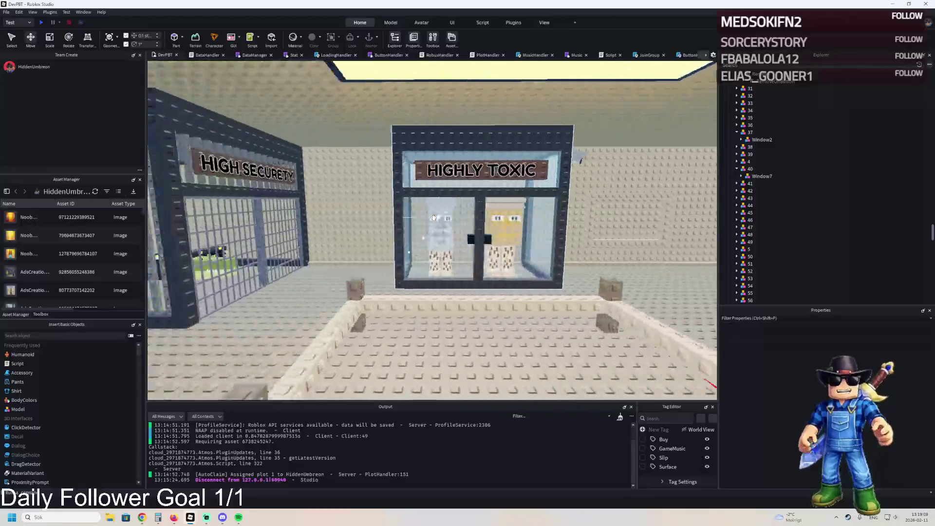
left_click(568, 187)
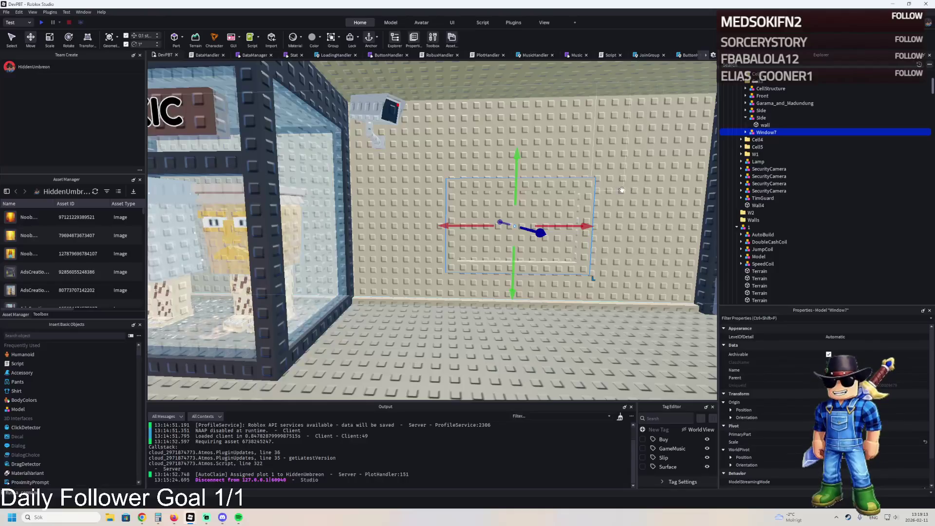
Duplicate Window7, slide the copy onto the neighbouring wall near HIGHLY TOXIC, and select the wall behind it.
key("ctrl+d")
mouse_move(626, 215)
left_mouse_down()
mouse_move(643, 215)
mouse_move(619, 206)
mouse_move(472, 218)
left_mouse_up()
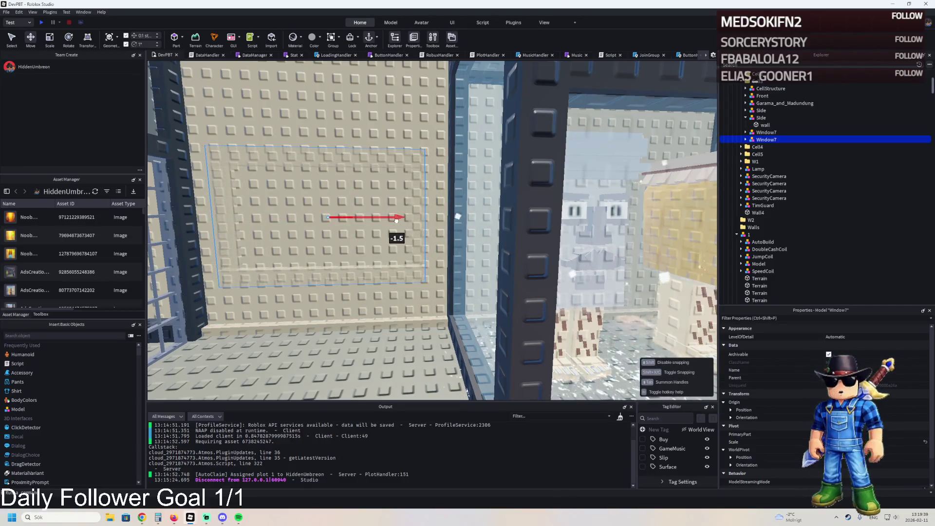
left_click_drag(396, 220, 397, 221)
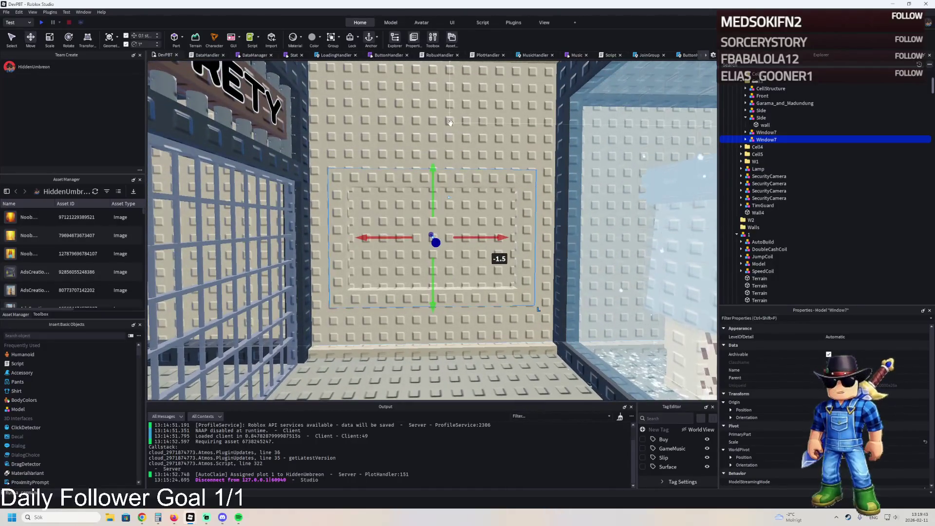
left_click(458, 127)
Switch to the Scale tool and duplicate the selected Wall4 part.
key("d")
key("s")
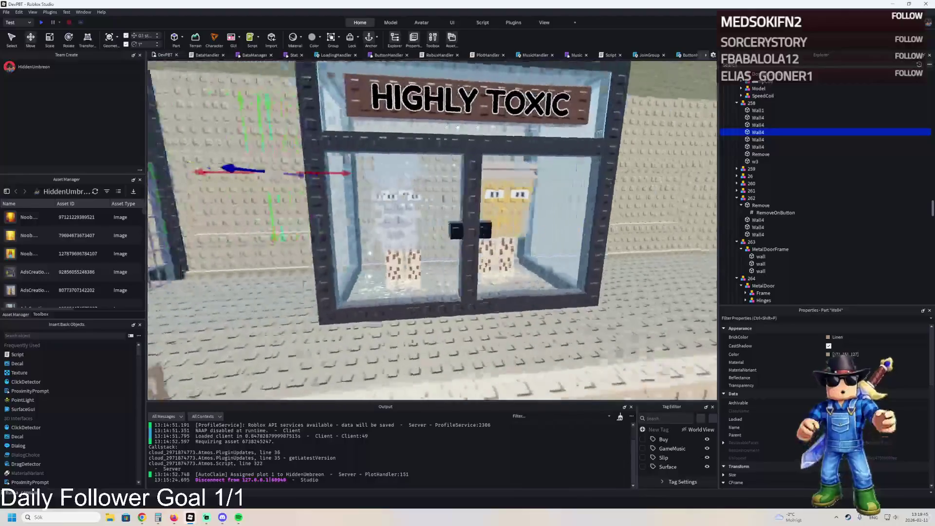
key("w")
key("s")
key("ctrl+3")
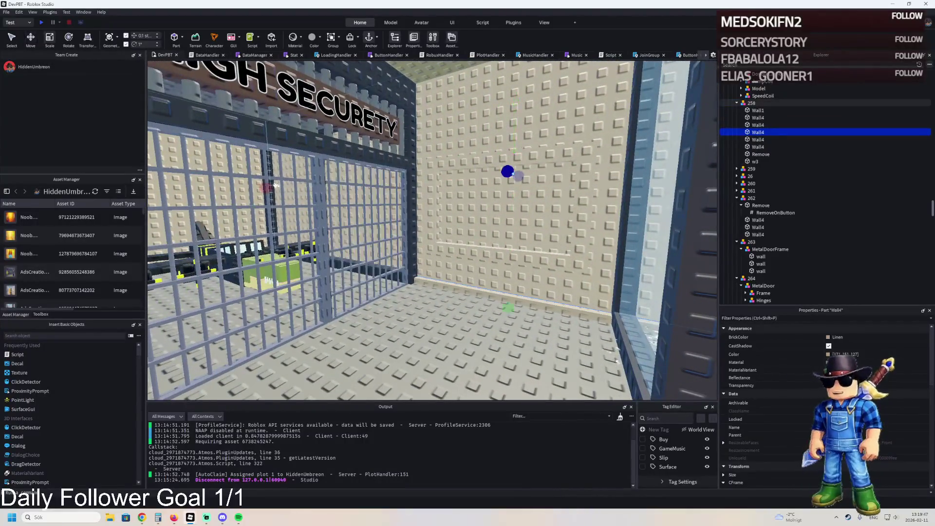
key("ctrl+d")
Select the wall column beside the window opening and duplicate the Wall4 part again.
key("w")
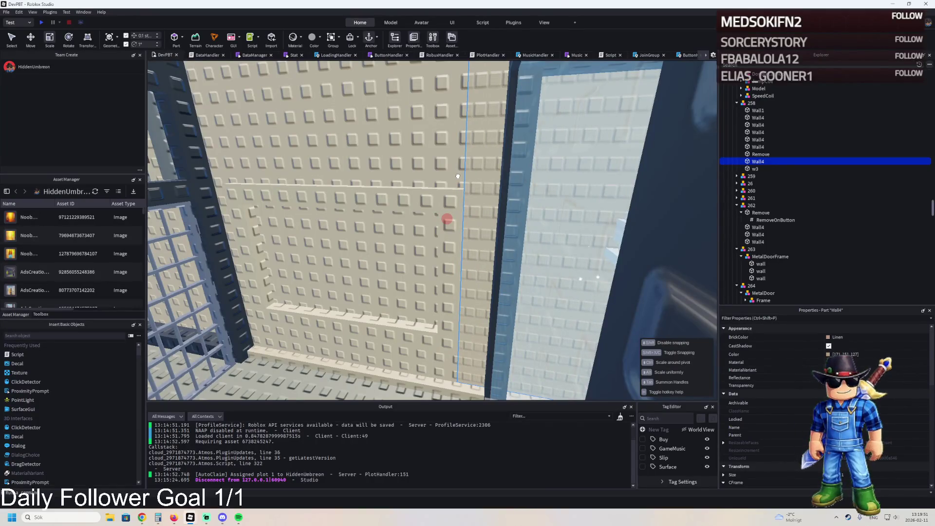
key("s")
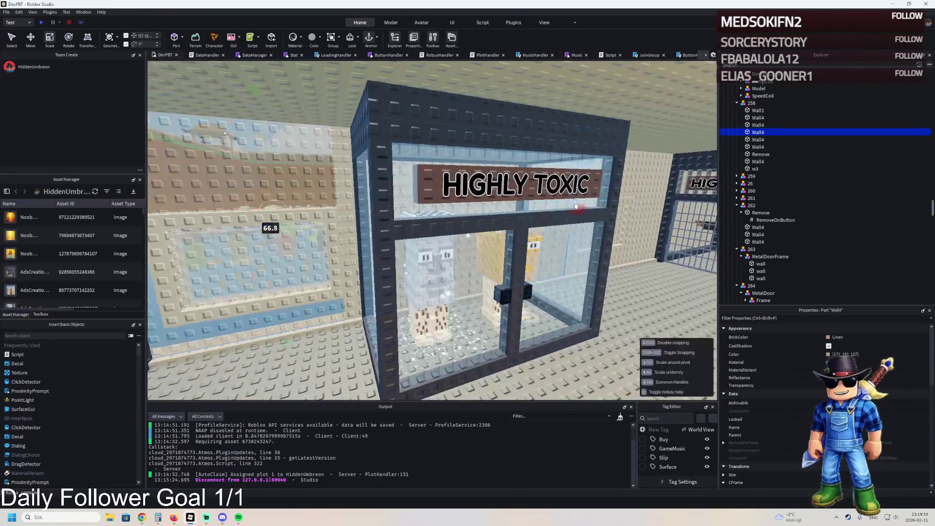
key("w")
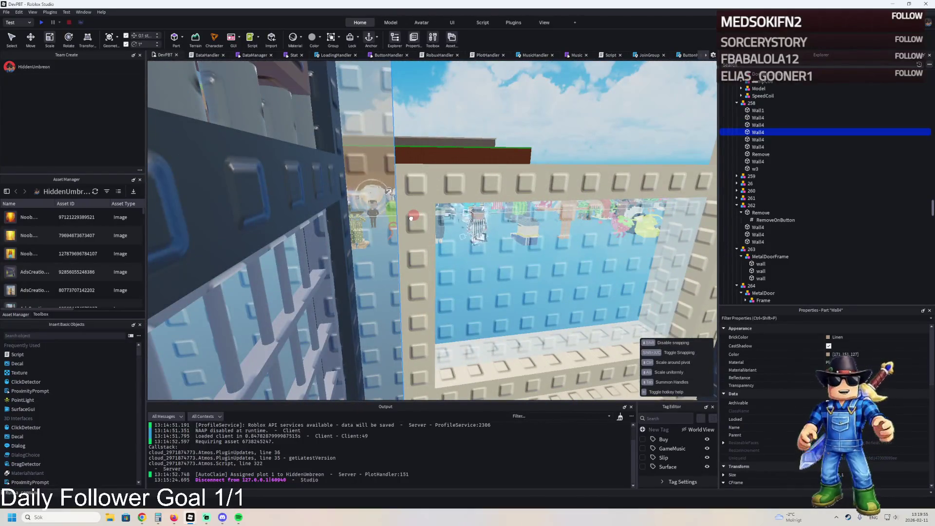
key("w")
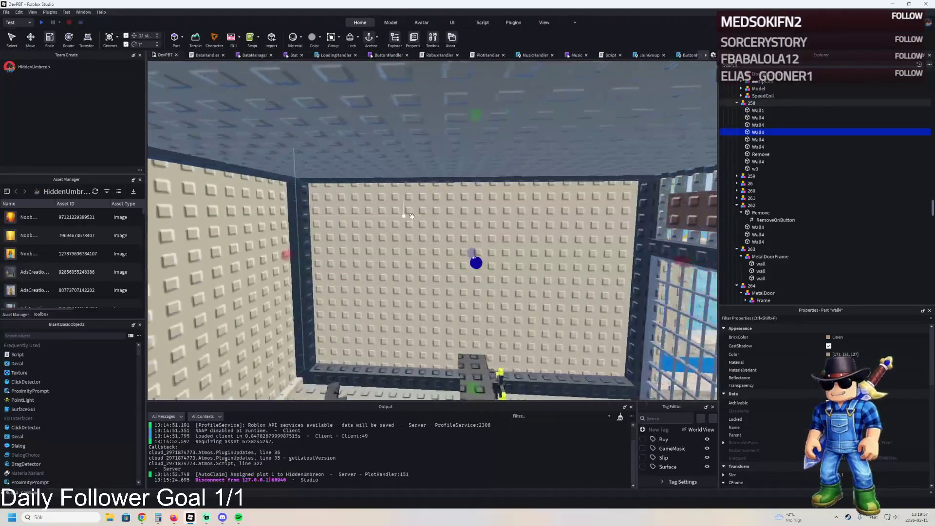
key("w")
key("d")
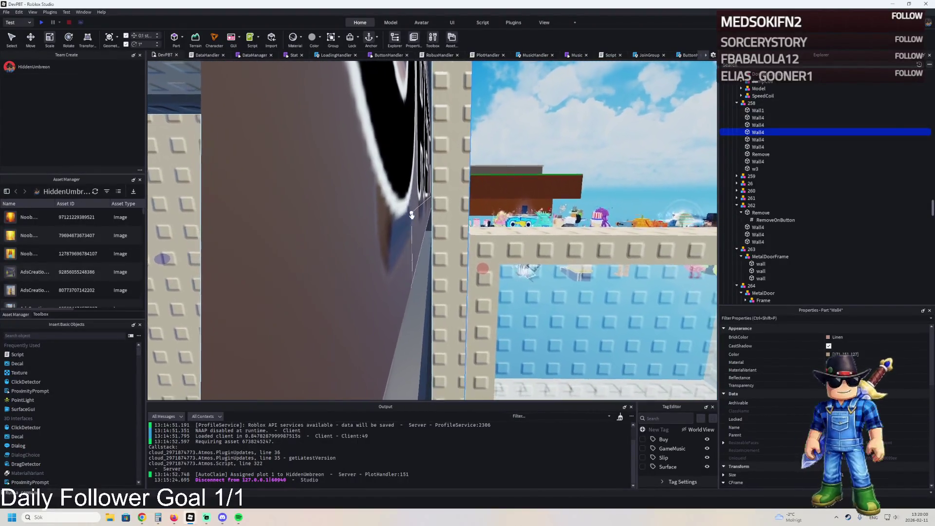
key("d")
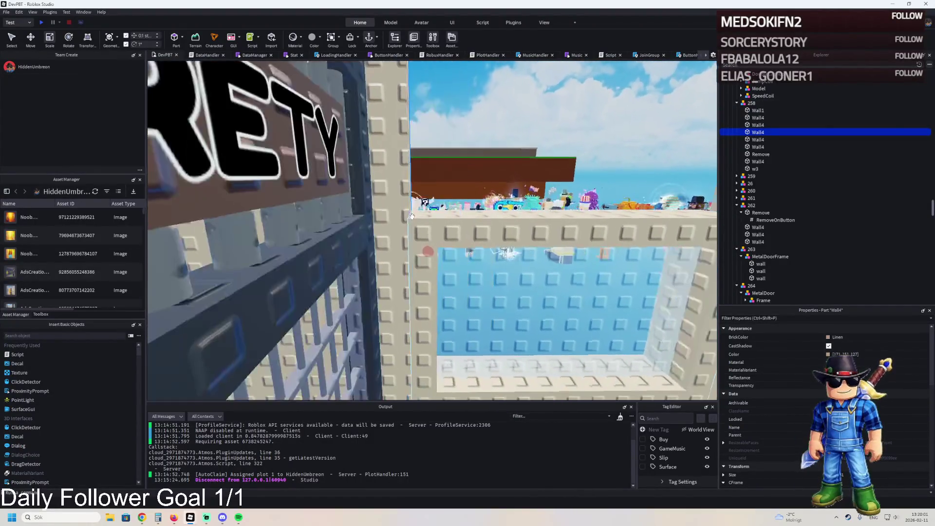
left_click(427, 254)
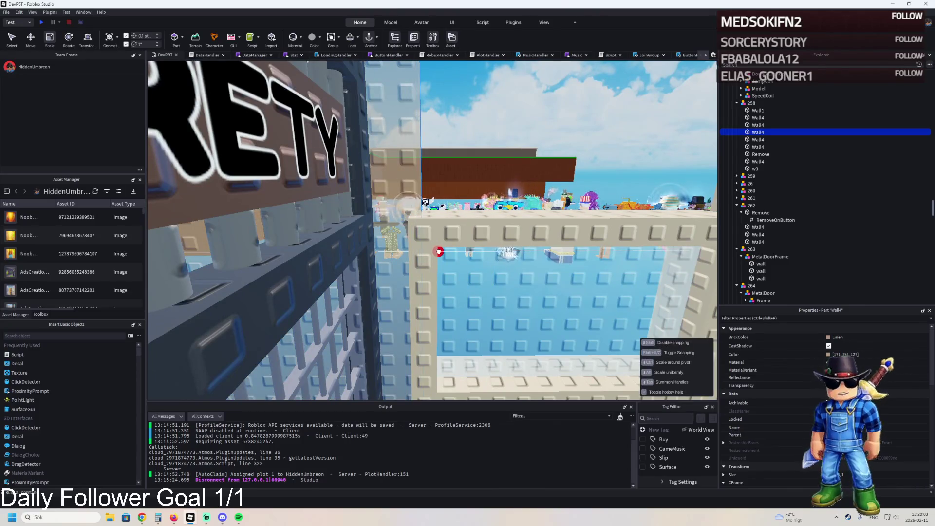
key("d")
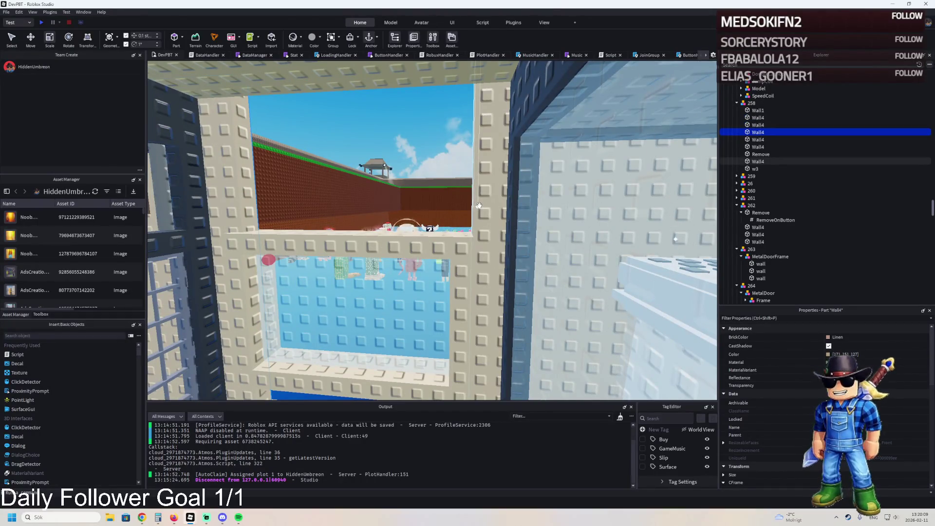
key("a")
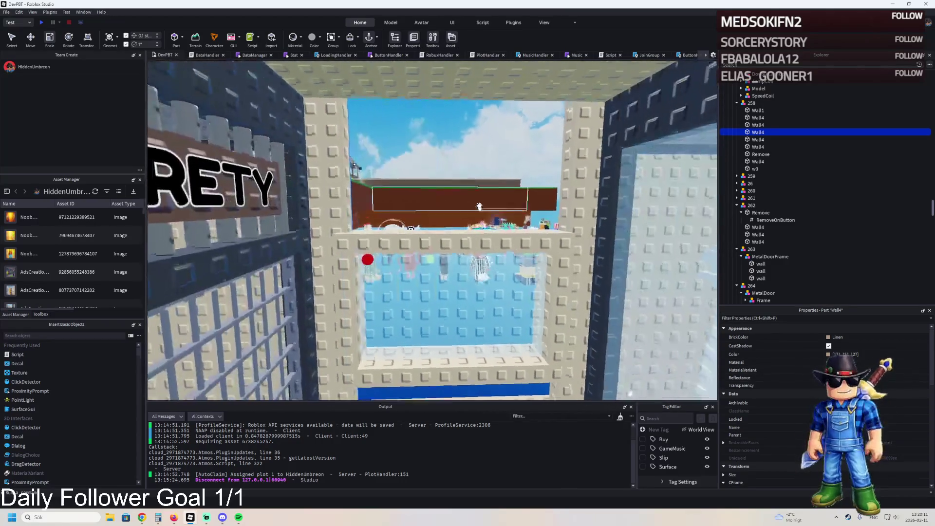
key("a")
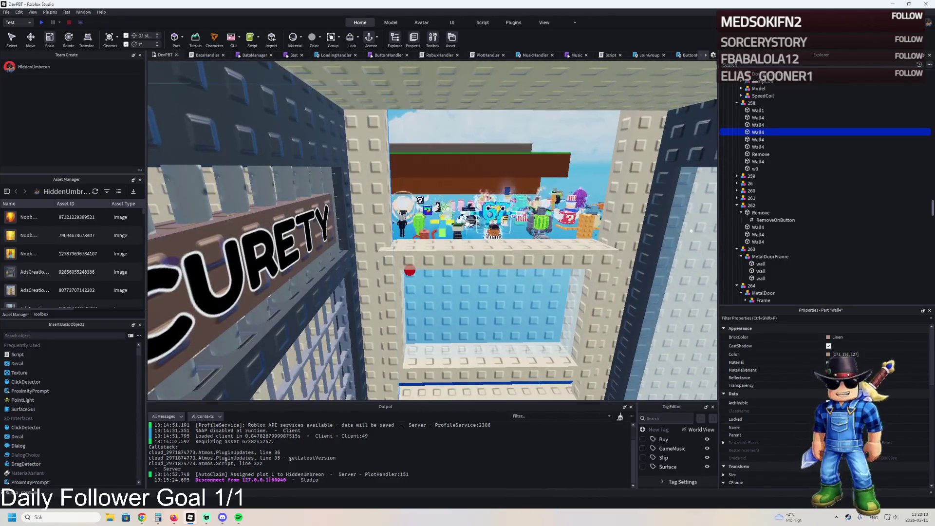
key("ctrl+d")
key("d")
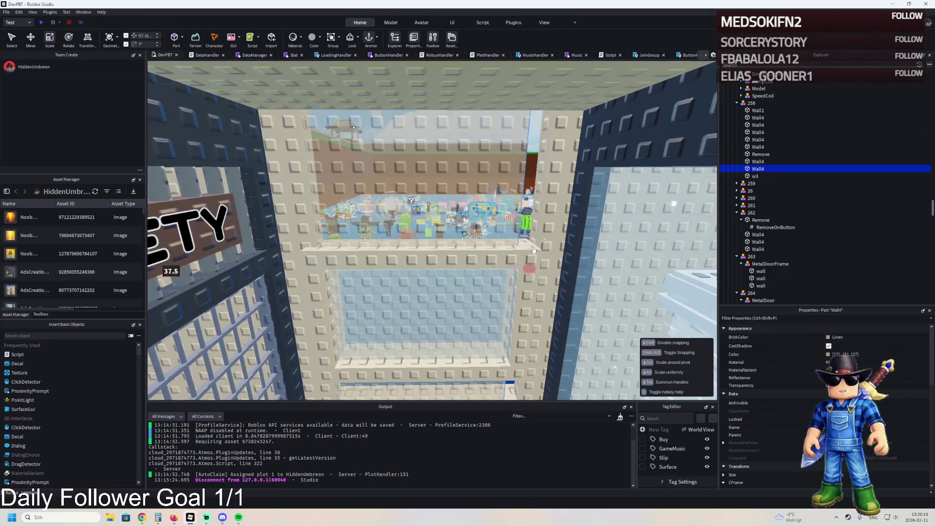
Shrink one wall part slightly and stretch another Wall4 across the gap above the window.
key("w")
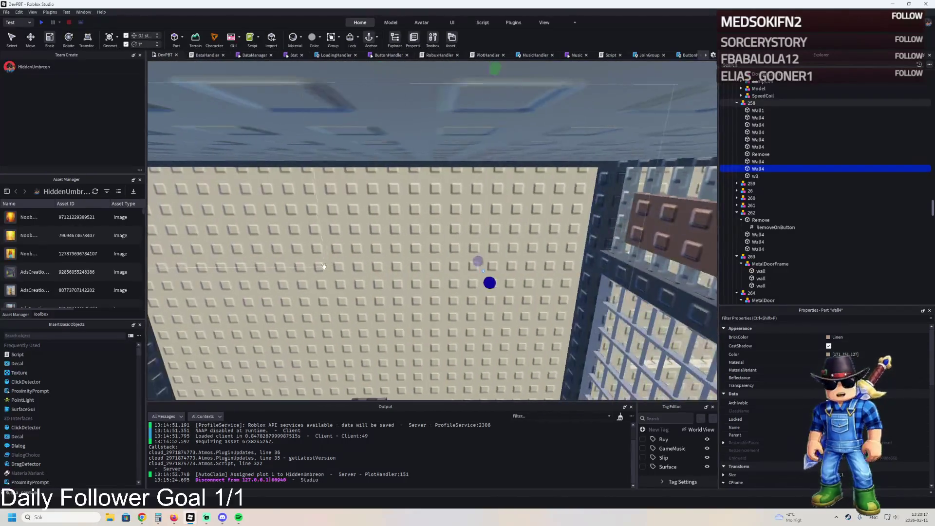
key("d")
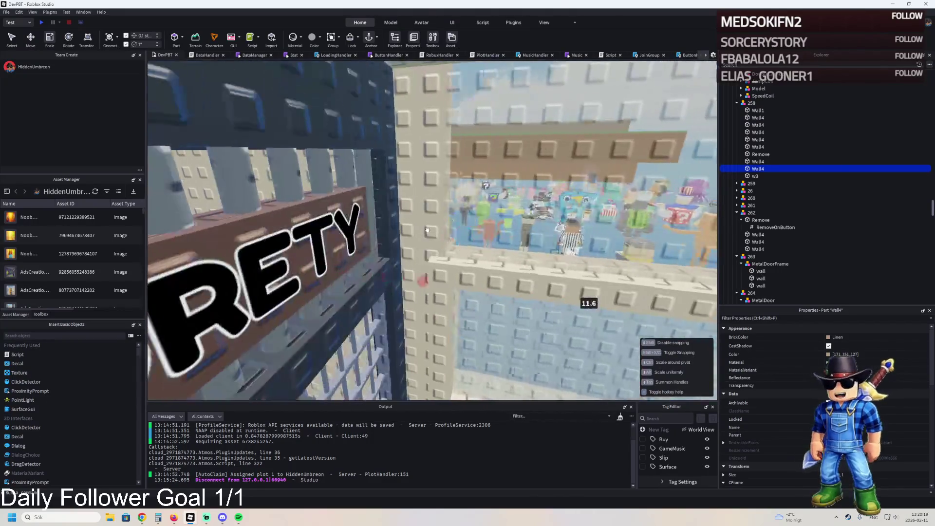
key("d")
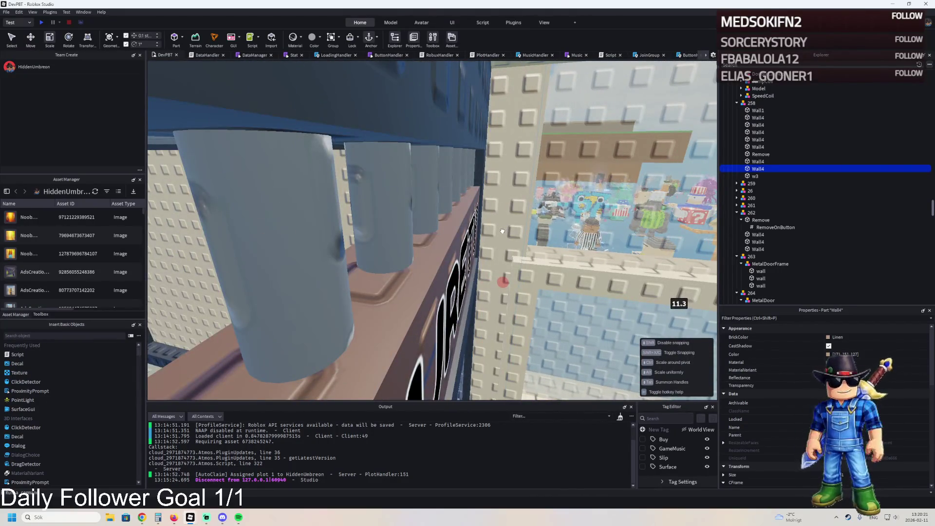
key("d")
key("d")
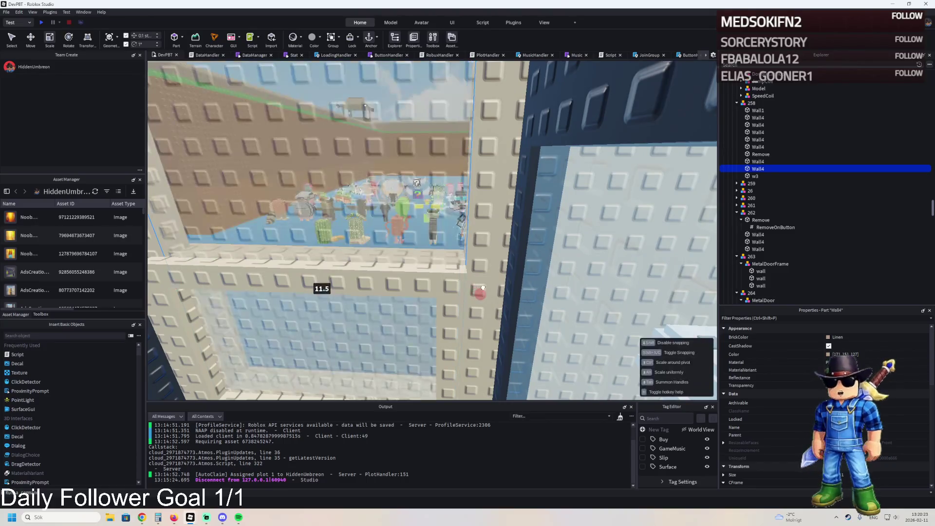
key("d")
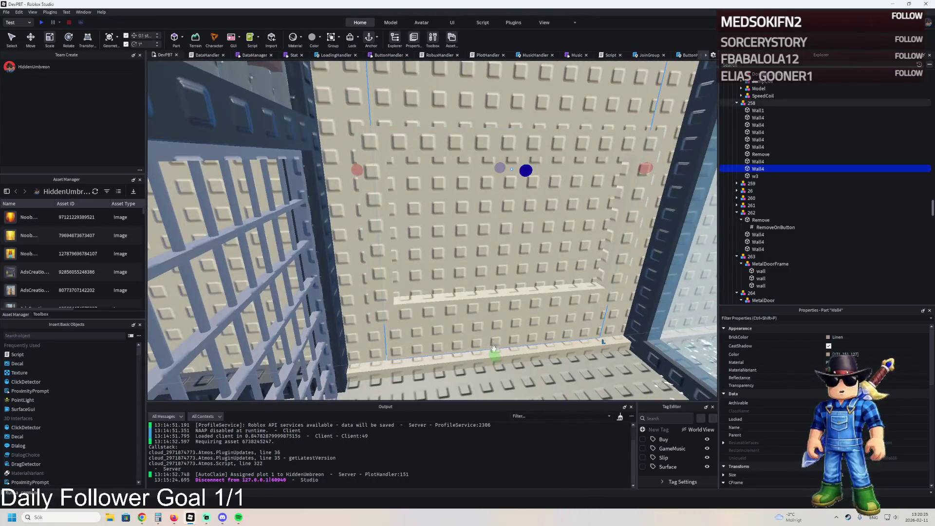
key("d")
key("d")
key("d")
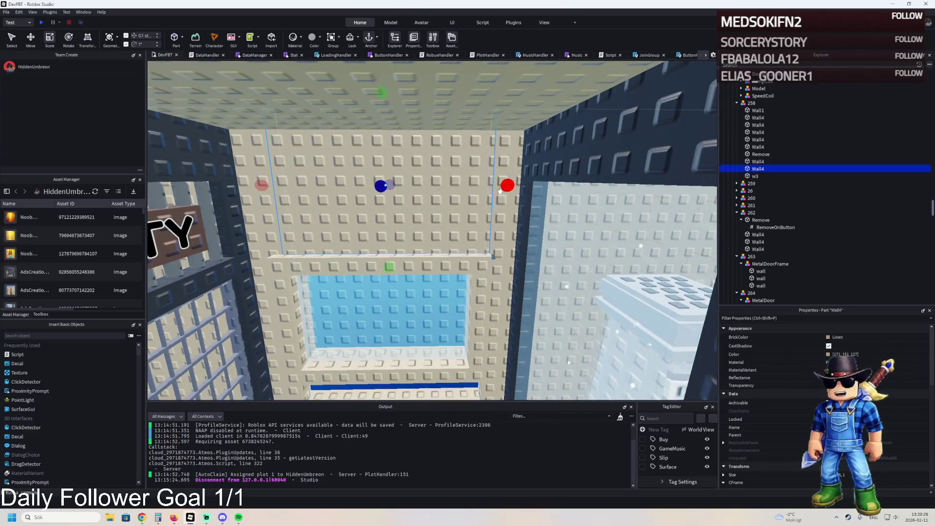
left_click_drag(500, 190, 497, 192)
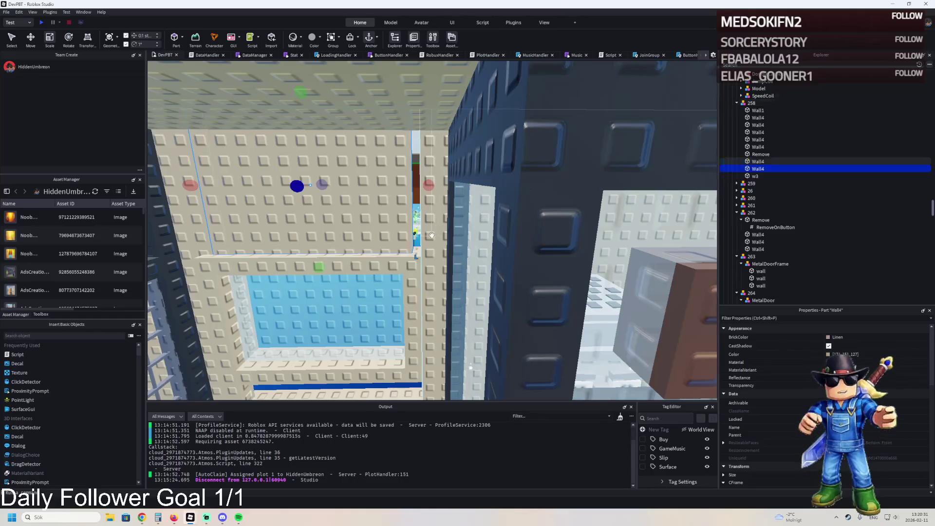
left_click(438, 277)
left_click_drag(438, 277, 428, 276)
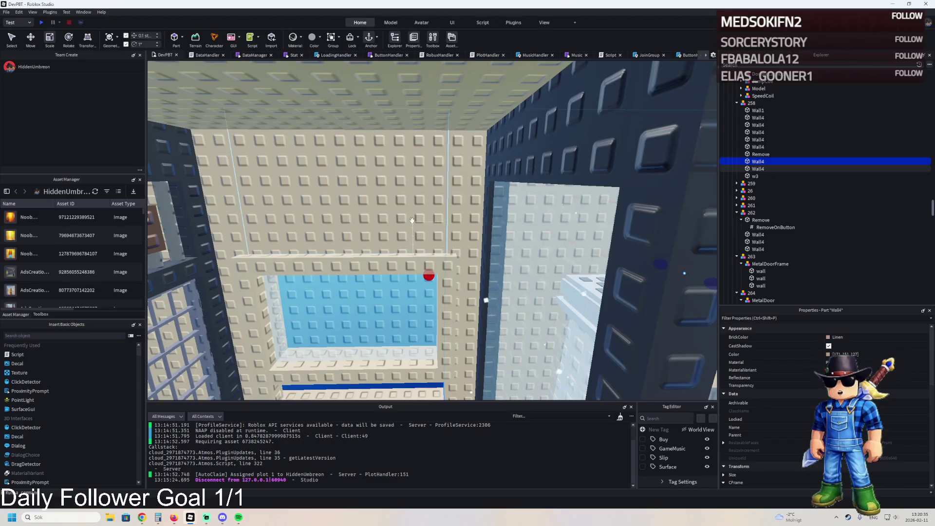
Stretch a higher Wall4 part to 27 studs.
left_click(456, 219)
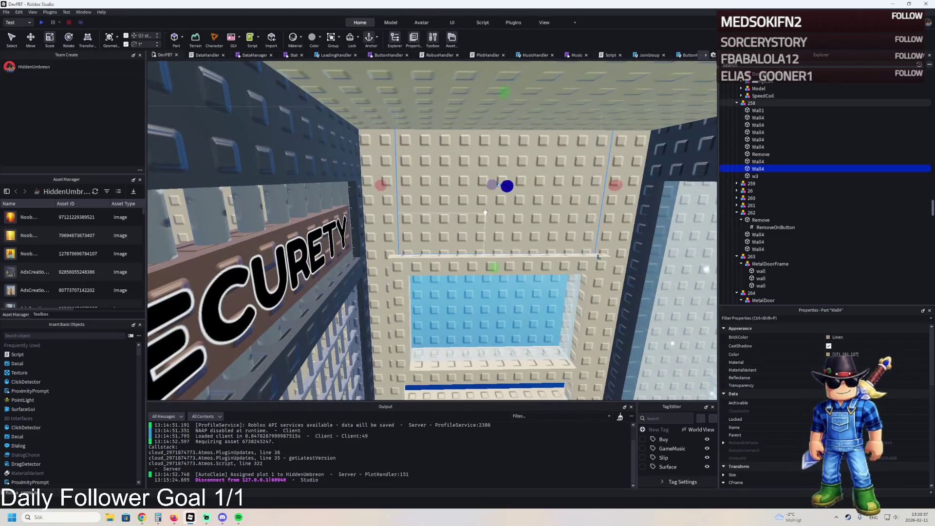
key("a")
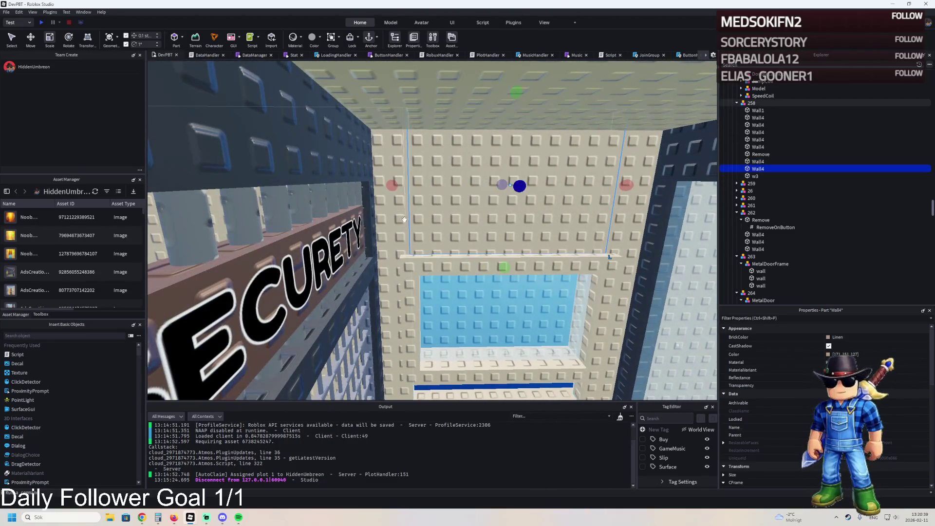
left_click(398, 225)
left_click_drag(427, 273, 412, 275)
Slide the Window7 model slightly left and the wall part above it one stud left.
left_click(447, 311)
key("ctrl+2")
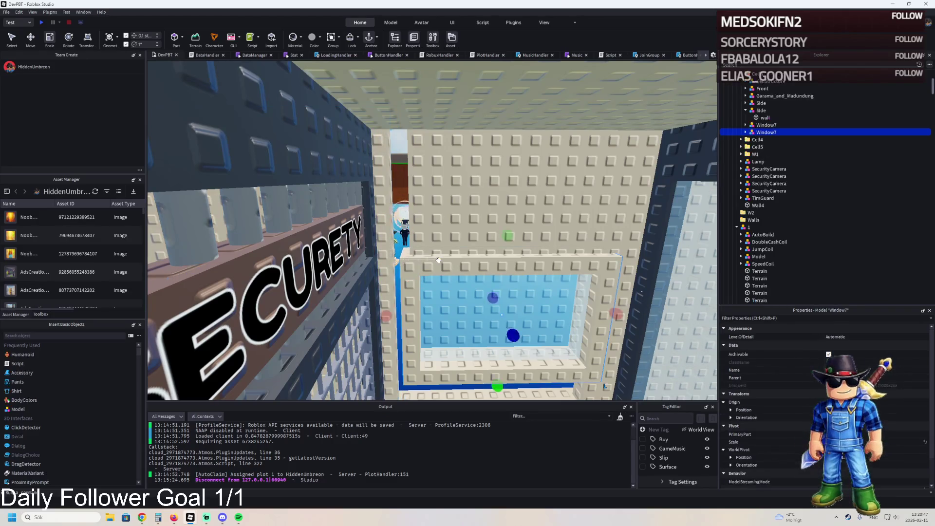
left_click_drag(451, 312, 439, 317)
left_click(447, 216)
left_click_drag(458, 182, 437, 190)
Resize another Wall4 part to 29.7 studs and trim the wall part beside the window.
key("d")
left_click(452, 285)
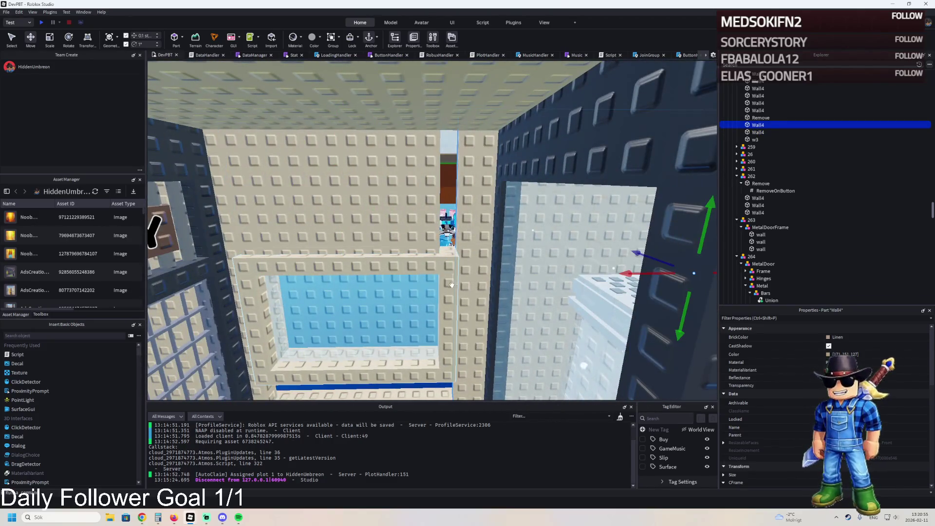
key("ctrl+3")
left_click_drag(438, 272, 424, 272)
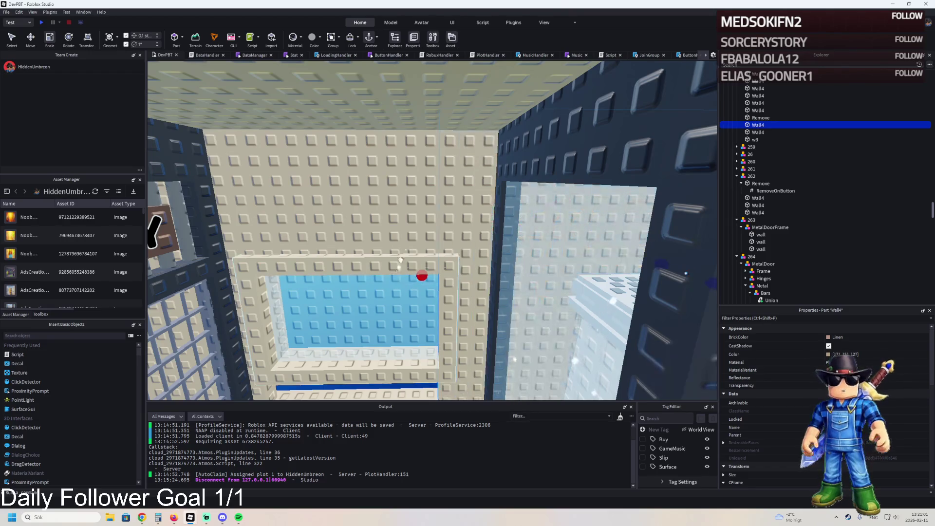
scroll(522, 249, "up", 4)
left_click(428, 214)
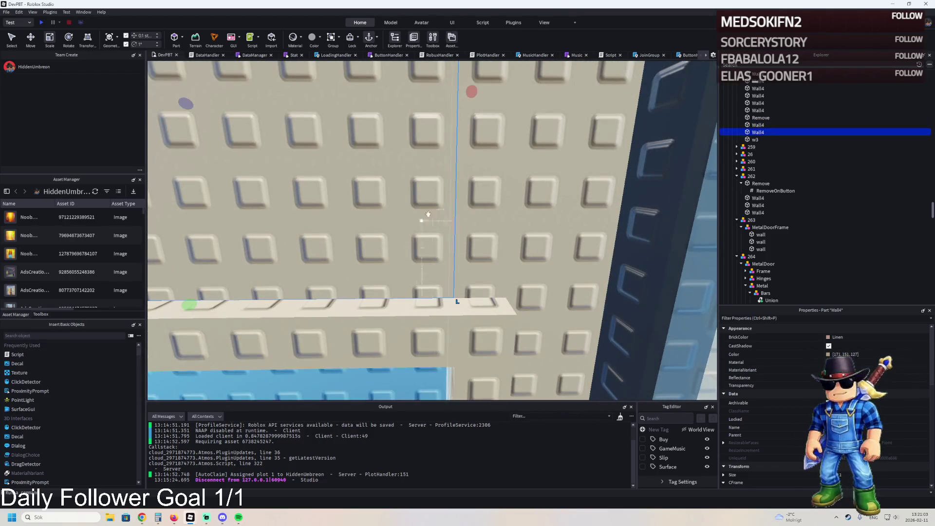
left_click_drag(472, 95, 467, 95)
scroll(472, 94, "down", 10)
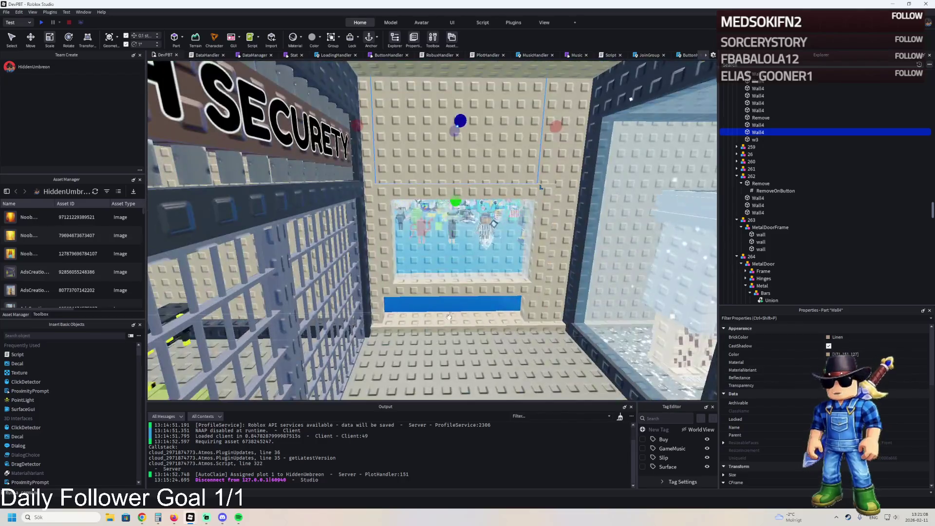
Select model 30, then the Wall4 part inside cell model 258.
left_click(453, 328)
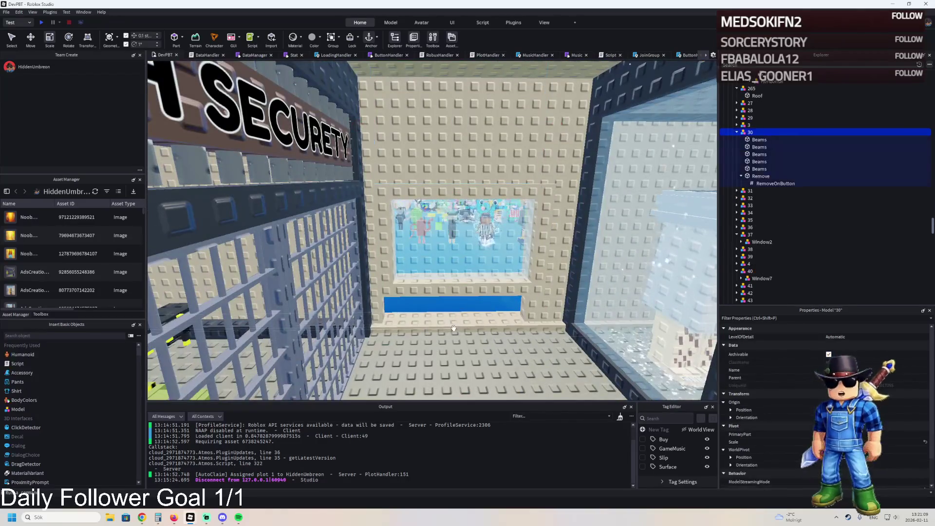
scroll(453, 327, "up", 5)
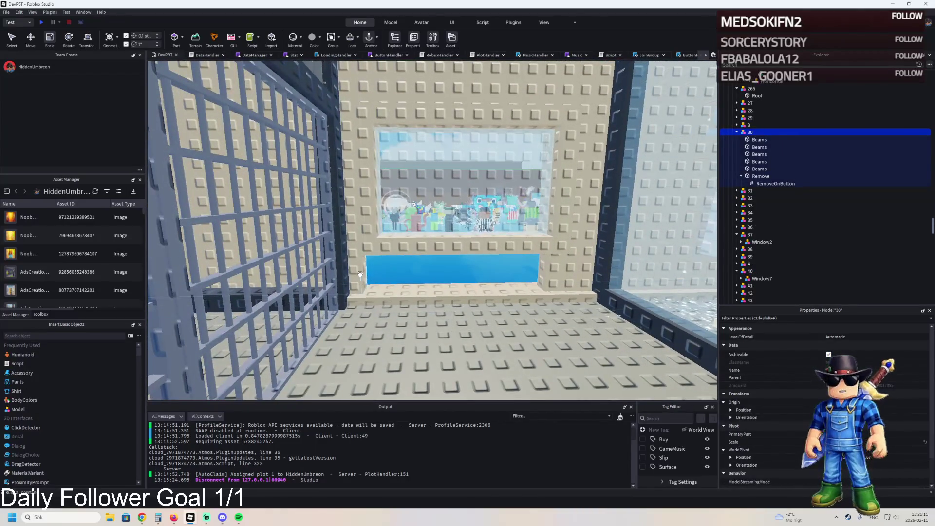
scroll(565, 267, "up", 10)
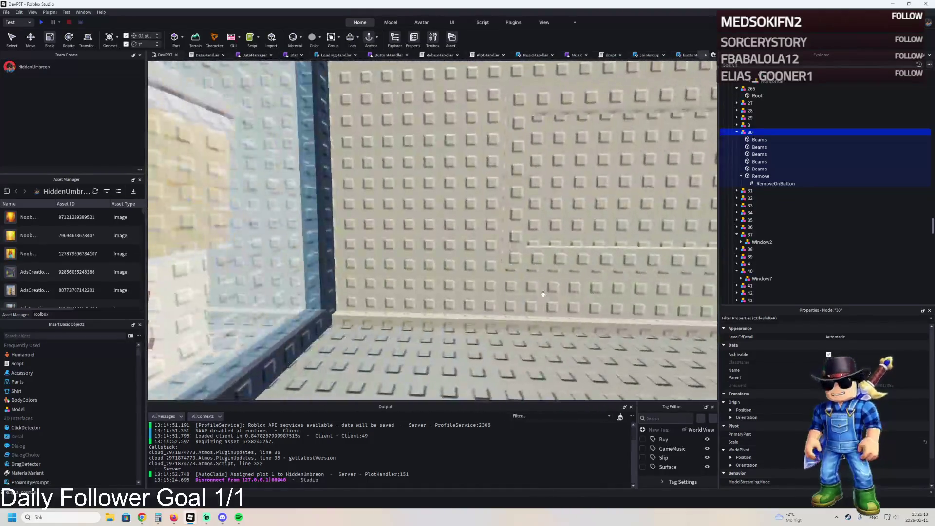
left_click(547, 296)
Duplicate the Wall4 part and slide the copy along the wall.
scroll(548, 295, "down", 5)
key("ctrl+d")
key("ctrl+2")
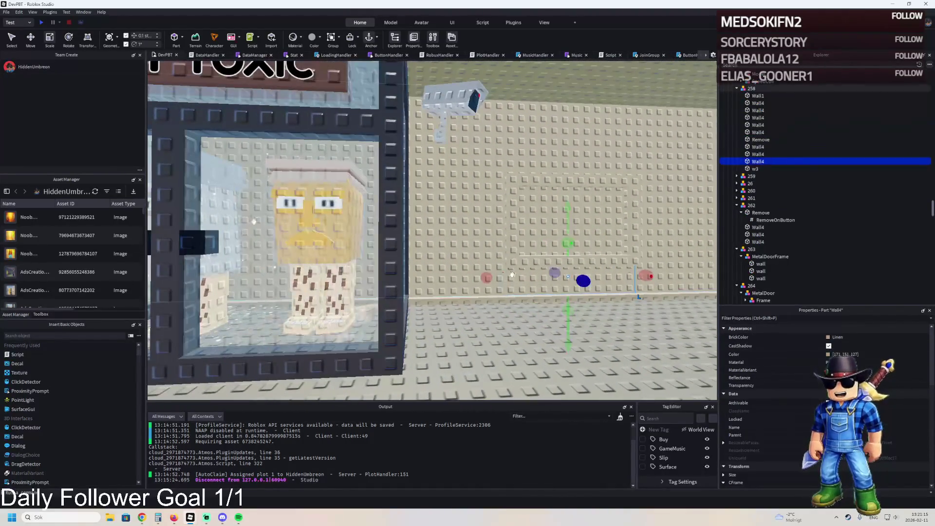
mouse_move(504, 274)
left_mouse_down()
mouse_move(493, 280)
mouse_move(450, 265)
mouse_move(439, 292)
left_mouse_up()
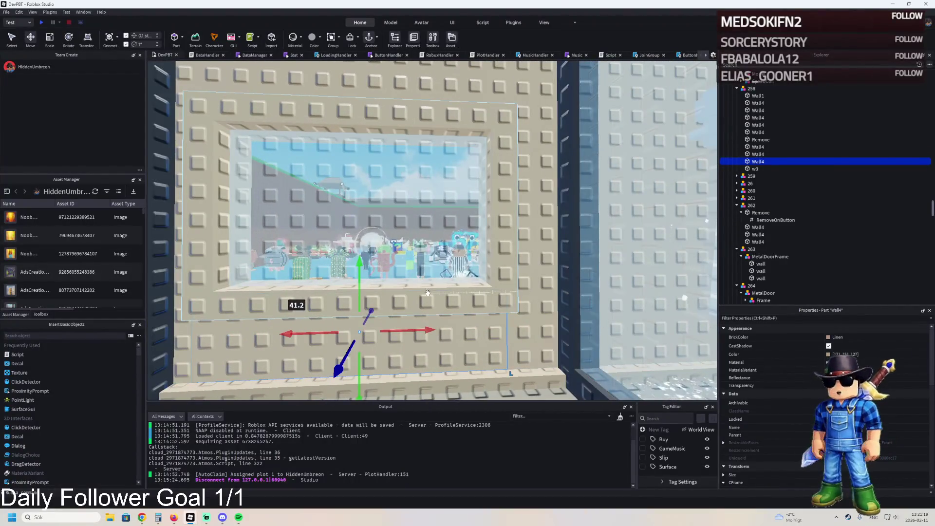
scroll(428, 293, "up", 5)
scroll(429, 293, "down", 5)
Duplicate the Remove part and slide the copy along the wall into place.
left_click(552, 225)
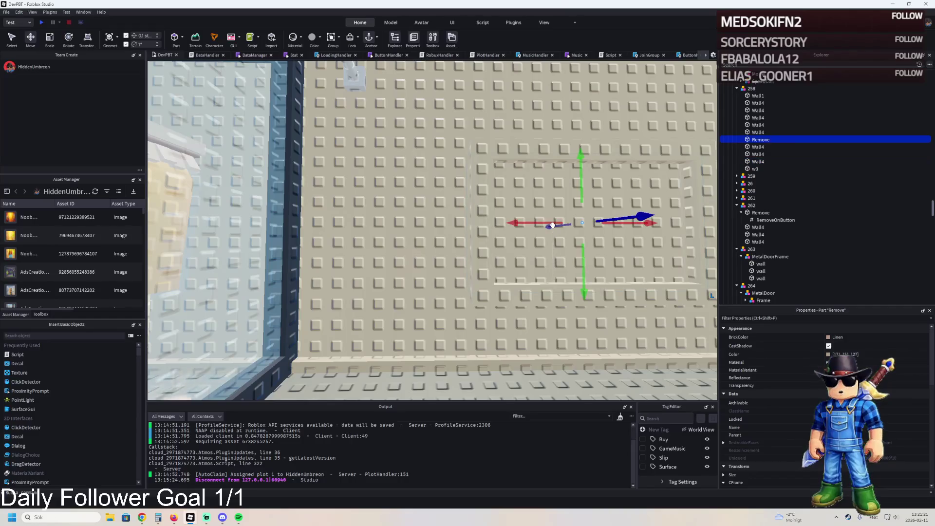
key("ctrl+d")
mouse_move(552, 222)
left_mouse_down()
mouse_move(516, 226)
mouse_move(507, 233)
mouse_move(514, 236)
left_mouse_up()
scroll(510, 230, "down", 3)
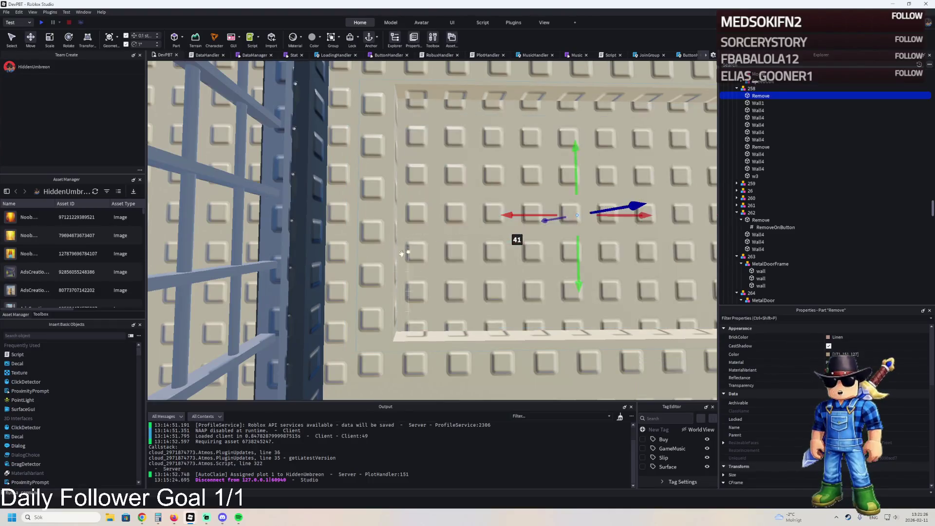
scroll(514, 236, "up", 5)
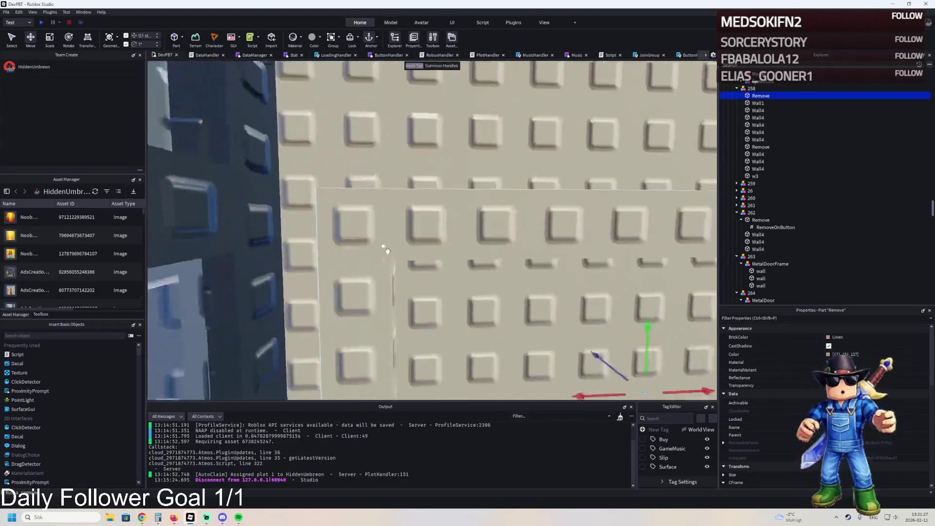
key("f")
left_click_drag(448, 286, 465, 280)
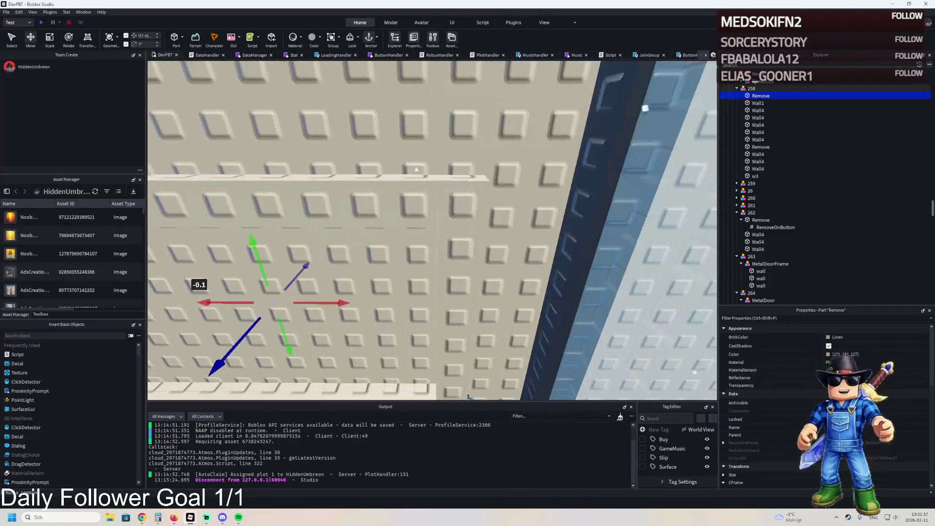
Resize the Remove part to 11.1 studs, lower its top edge, and collapse model 258.
right_click(424, 151)
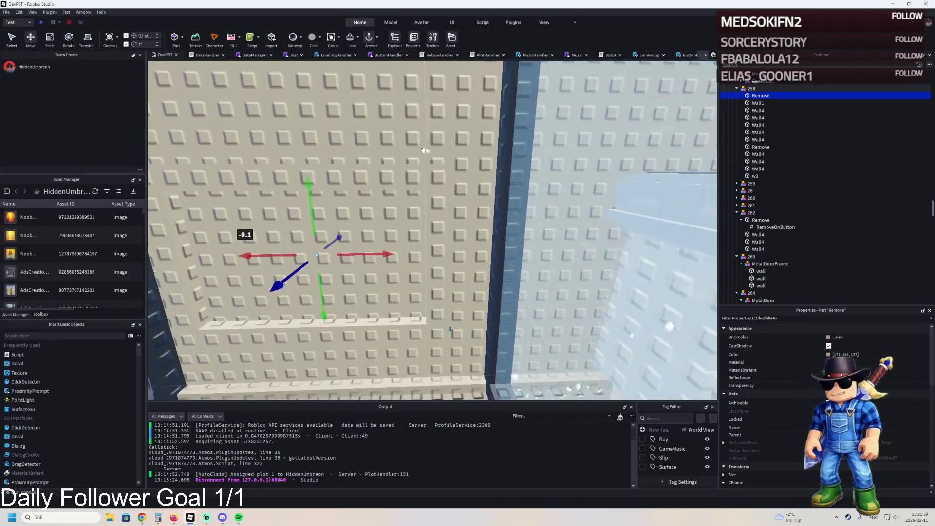
key("ctrl+3")
left_click_drag(462, 252, 440, 252)
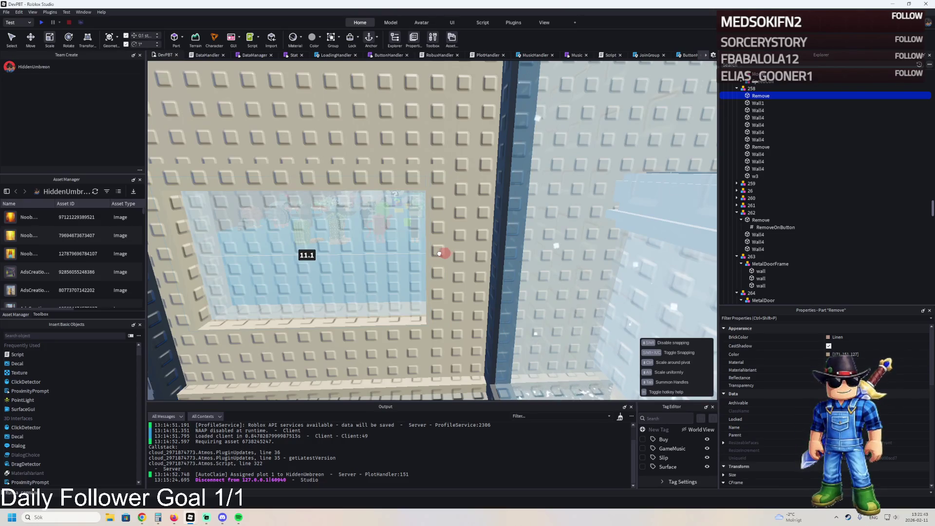
left_click_drag(439, 253, 439, 254)
left_click_drag(404, 138, 431, 206)
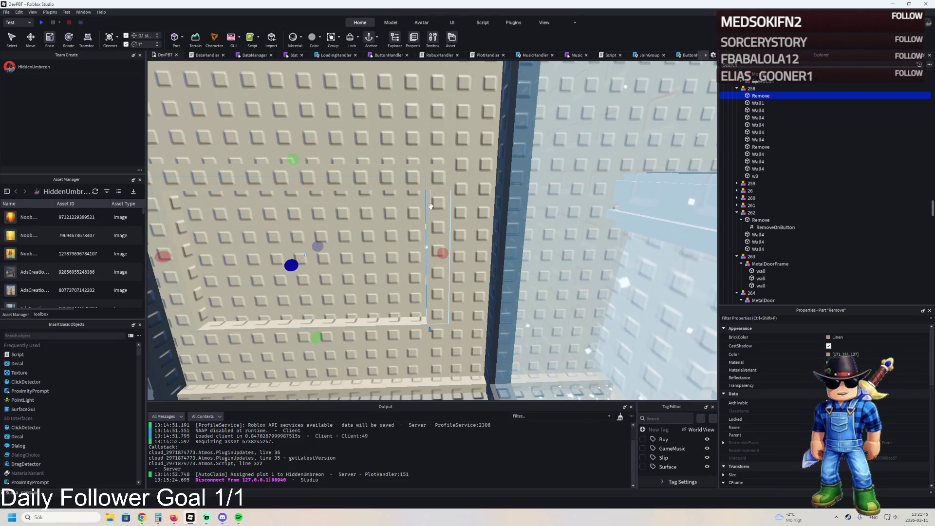
key("e")
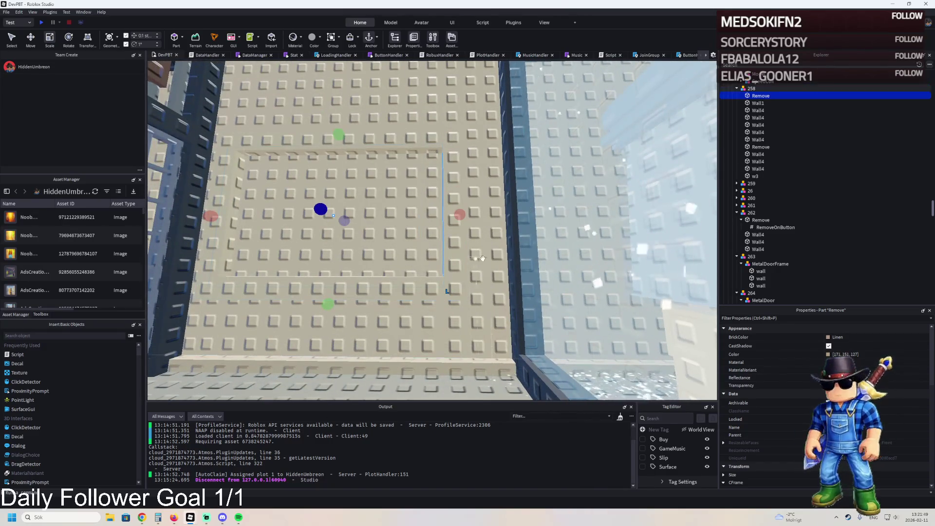
key("Left")
key("Left")
key("Left")
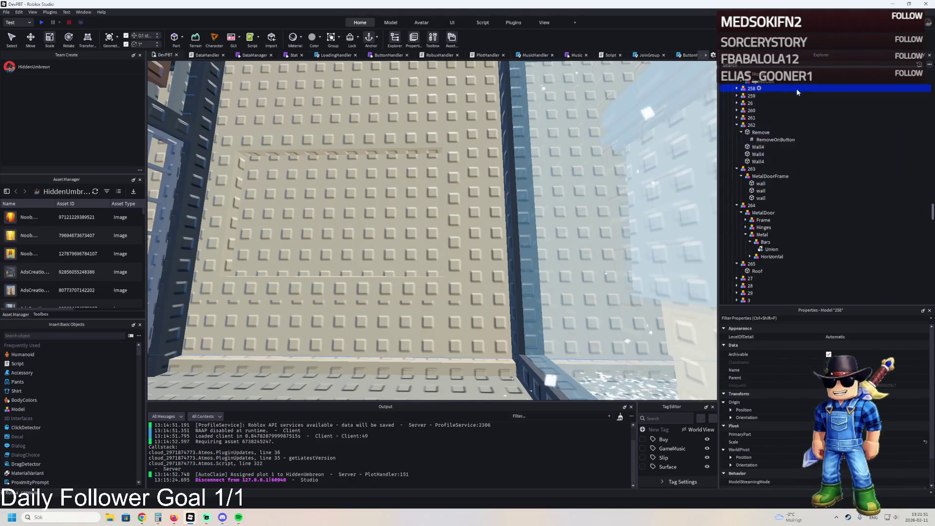
Check the Upgrades SecondLevel folder, then drag the TemplatePlot folder into ReplicatedStorage.
scroll(797, 89, "up", 2)
key("Right")
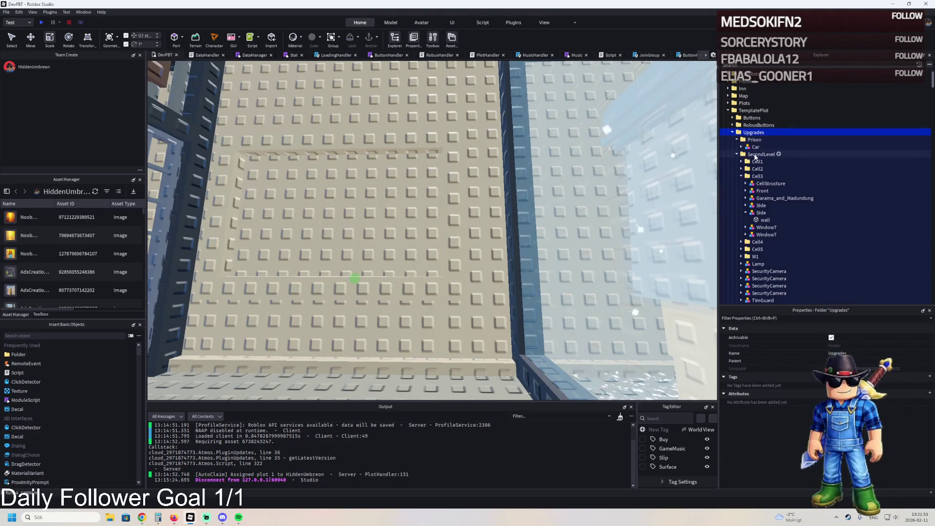
left_click(761, 154)
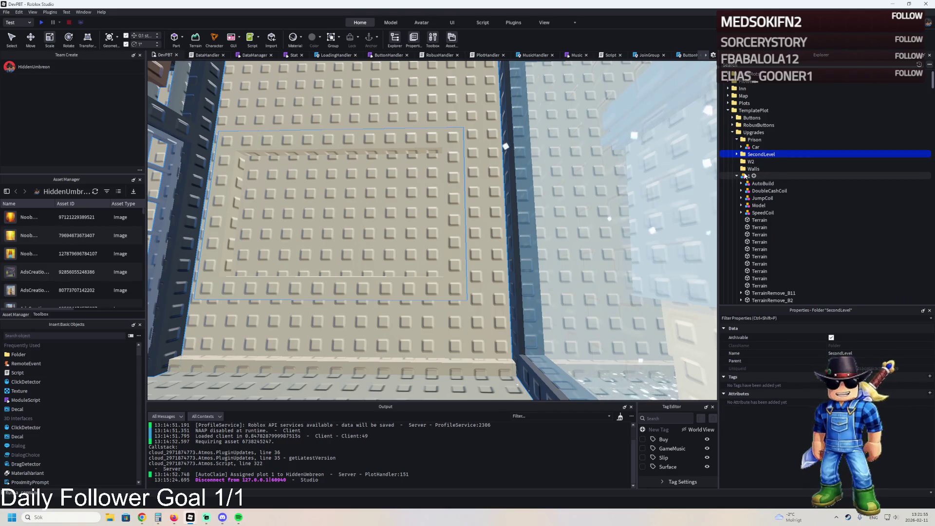
left_click(737, 154)
mouse_move(754, 154)
left_mouse_down()
mouse_move(756, 136)
mouse_move(744, 132)
left_mouse_up()
left_click(754, 110)
mouse_move(754, 111)
left_mouse_down()
mouse_move(758, 207)
mouse_move(748, 180)
left_mouse_up()
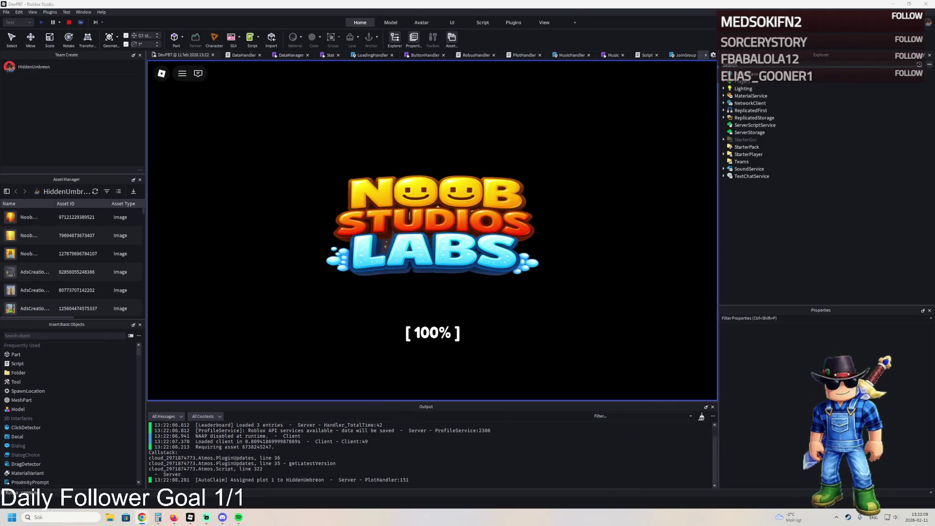
Run the character through the plot gate and caged corridor to the wall, then stop the test.
key("w")
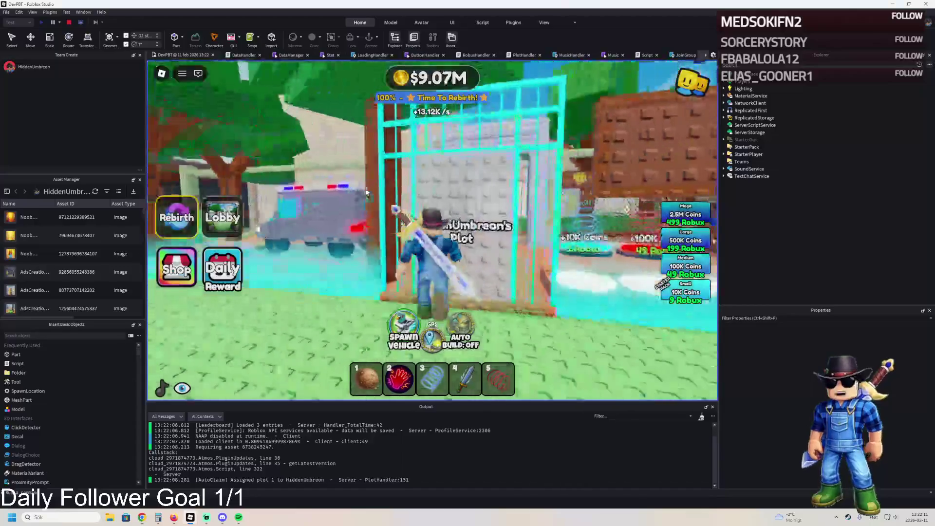
key("w")
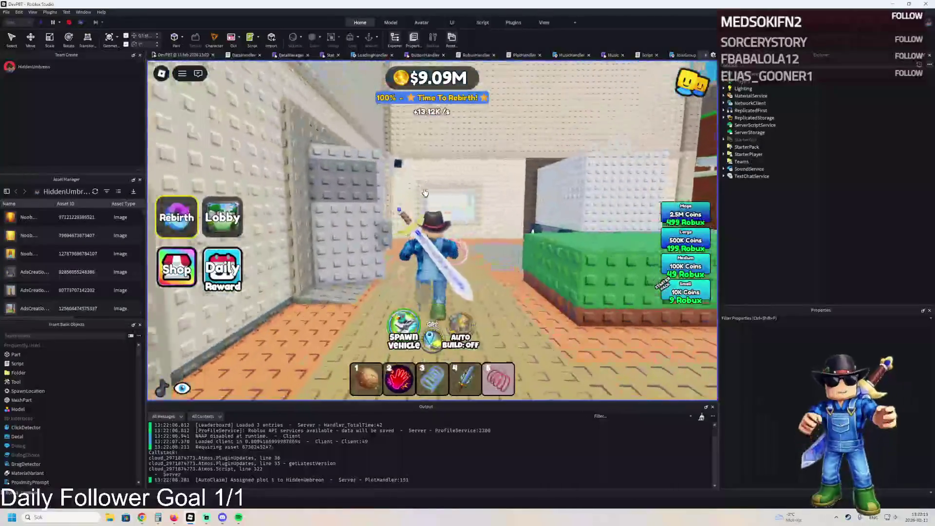
key("w")
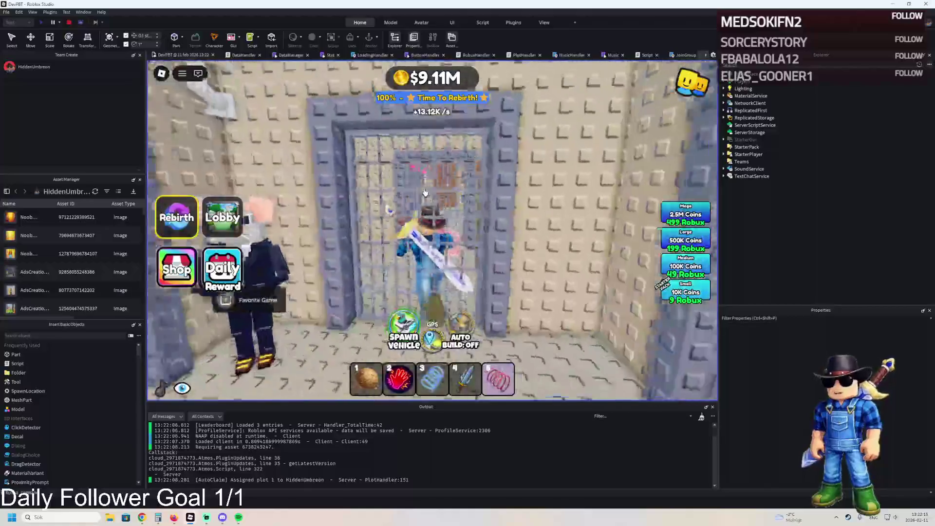
key("w")
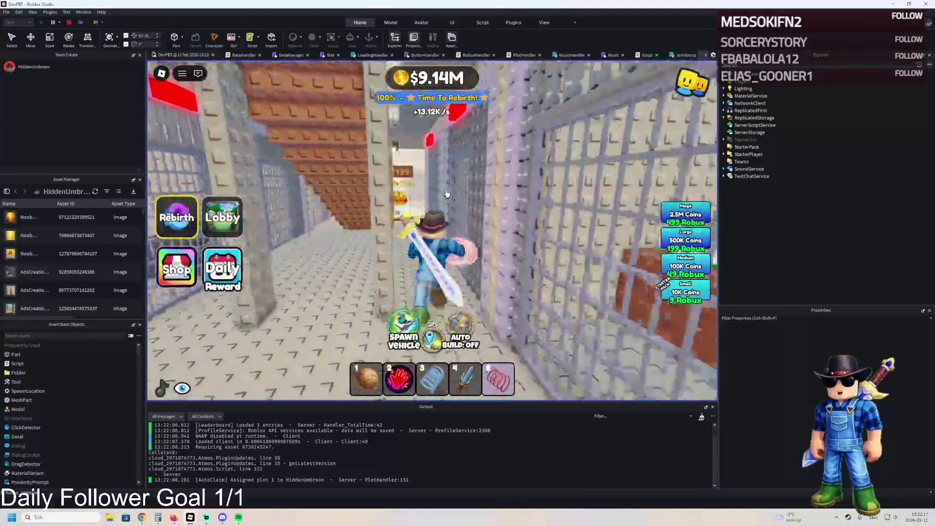
key("w")
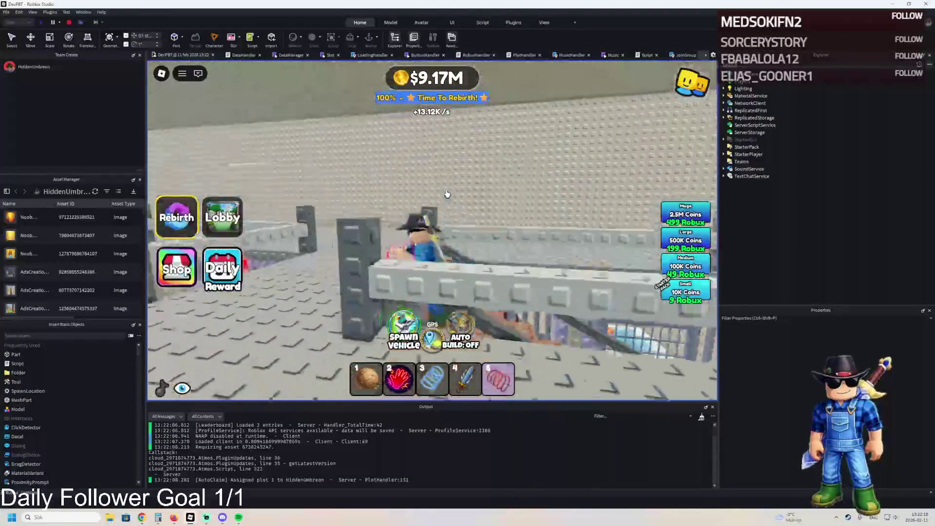
key("w")
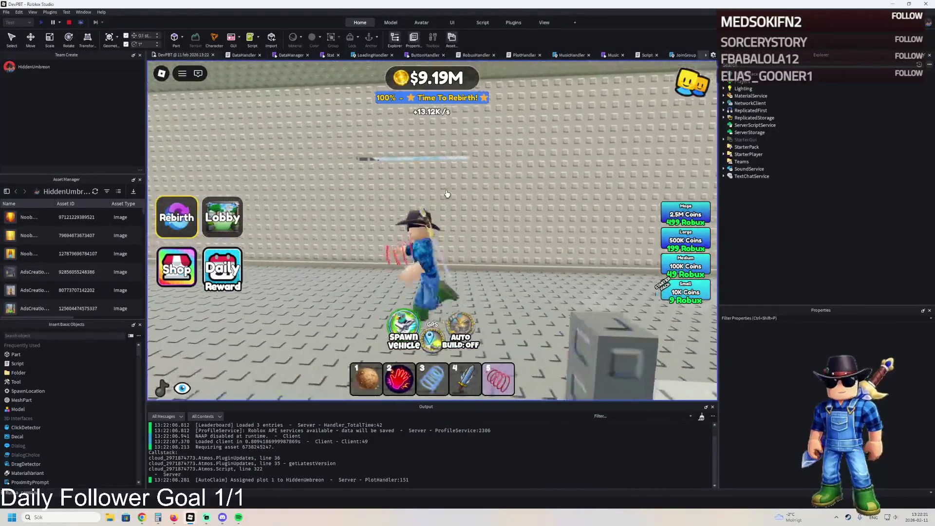
key("w")
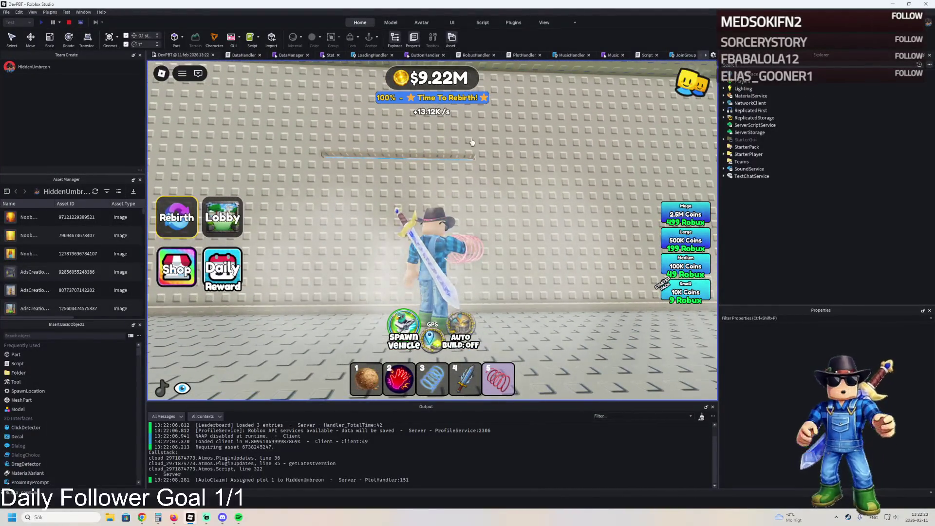
left_click(68, 22)
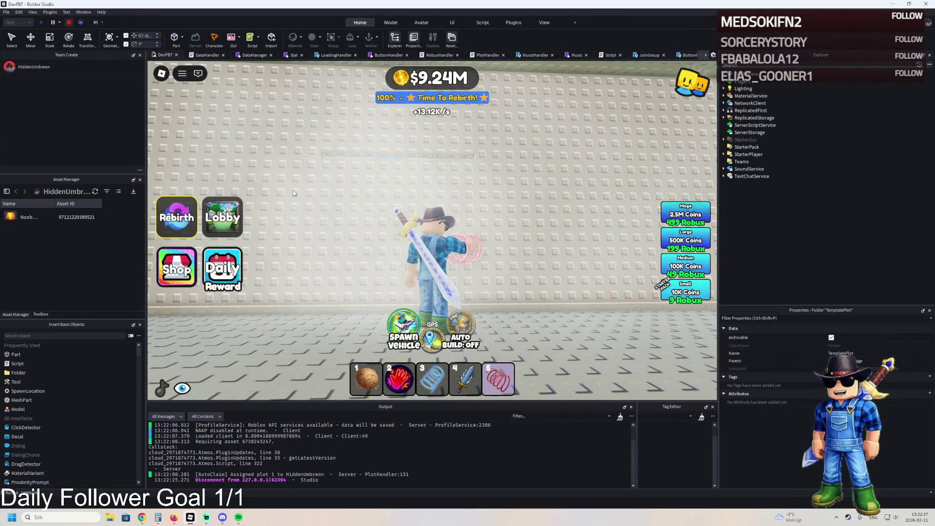
Stretch Wall4 with the green scale handle, collapse Explorer to TemplatePlot, and start a playtest.
scroll(405, 197, "up", 5)
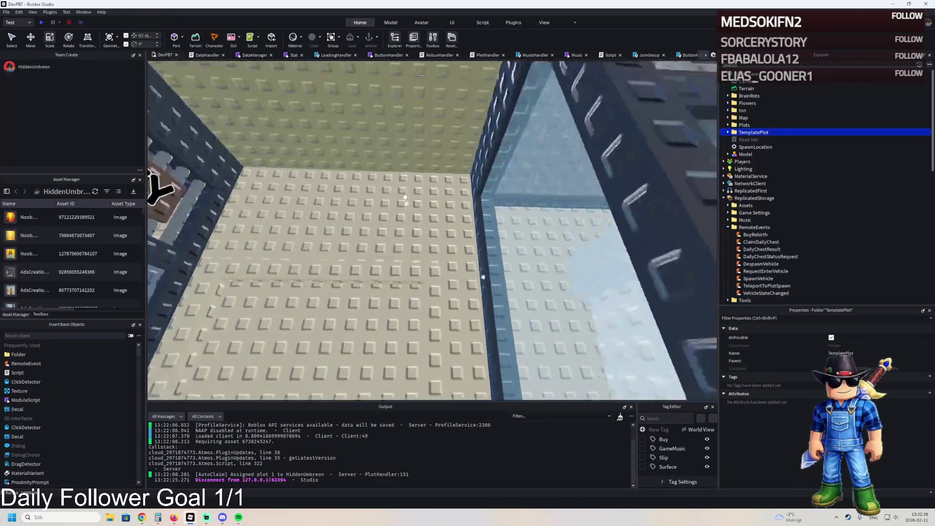
scroll(404, 197, "down", 3)
left_click(412, 195)
scroll(488, 244, "up", 3)
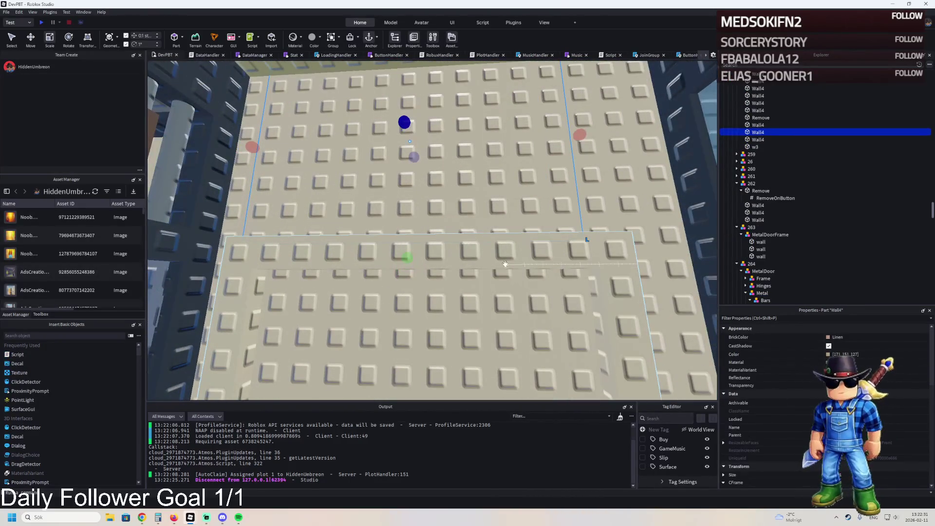
left_click_drag(407, 256, 406, 271)
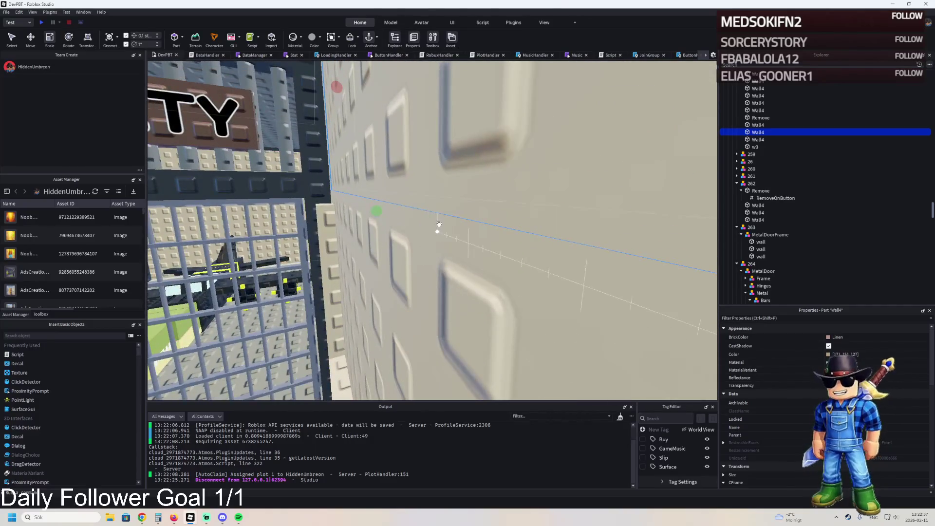
scroll(477, 218, "down", 5)
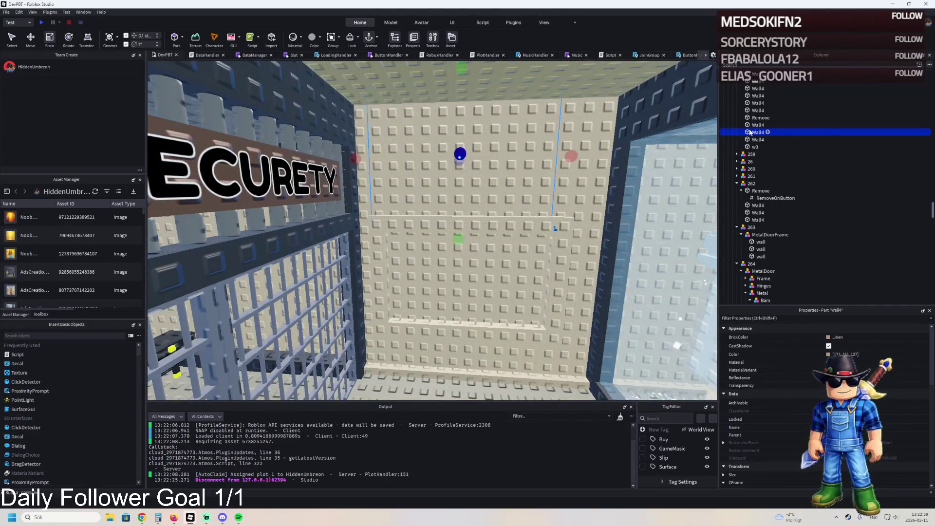
key("Left")
key("Left")
key("Left")
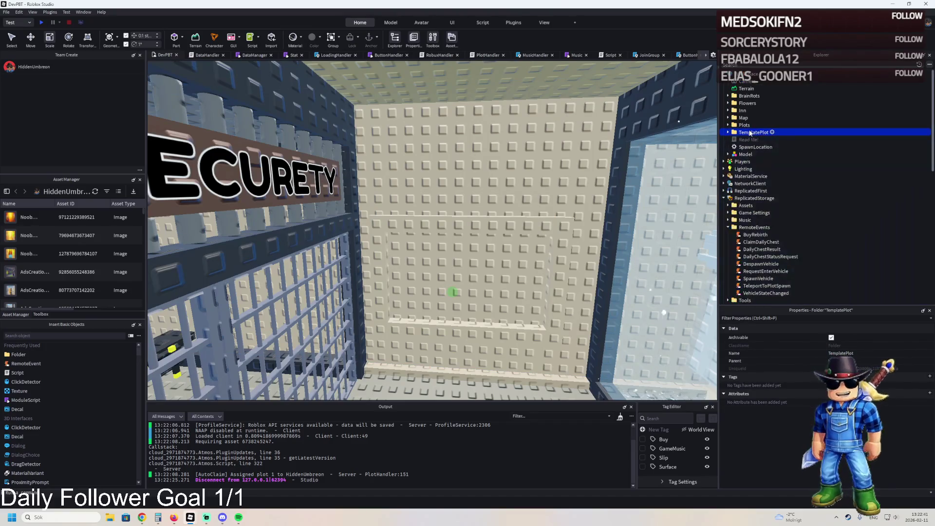
key("F5")
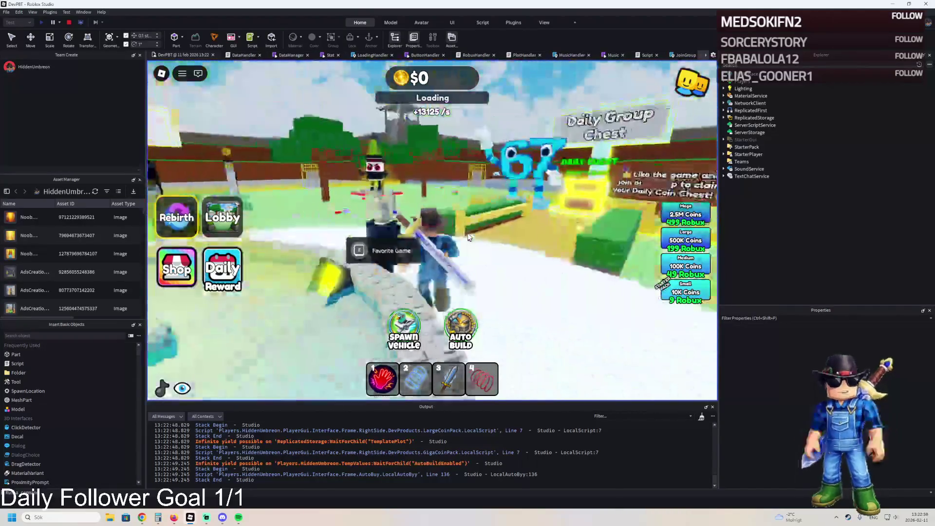
Restart the playtest and run from the barred cell via corridor and stairs back to the purchase pads.
left_click(69, 22)
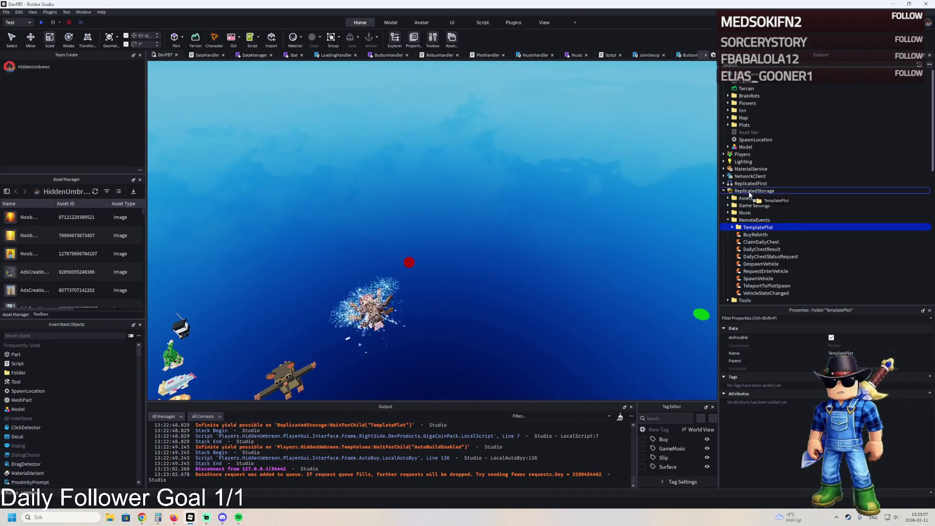
key("F5")
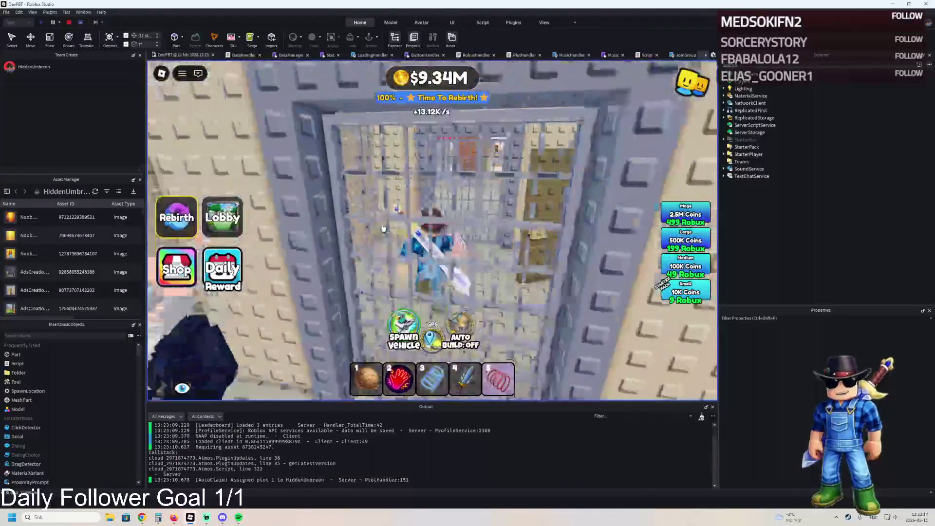
key("w")
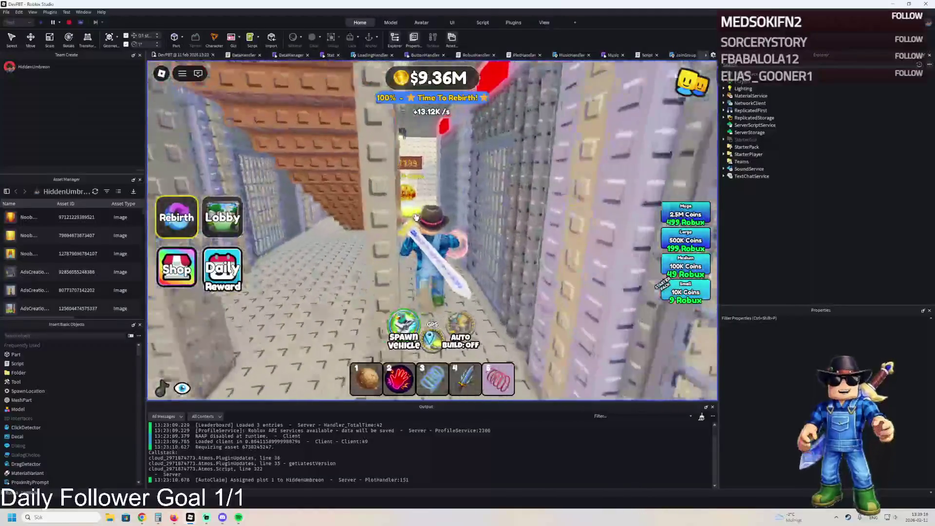
key("w")
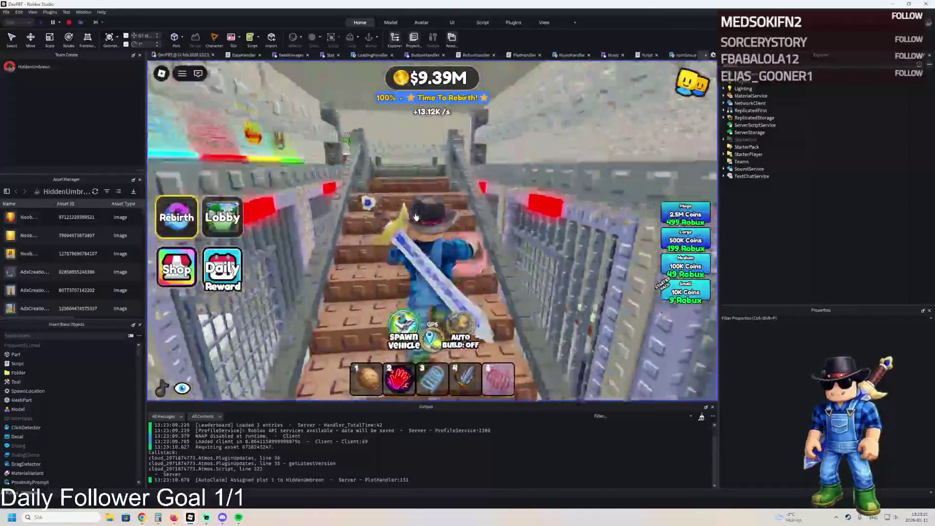
key("w")
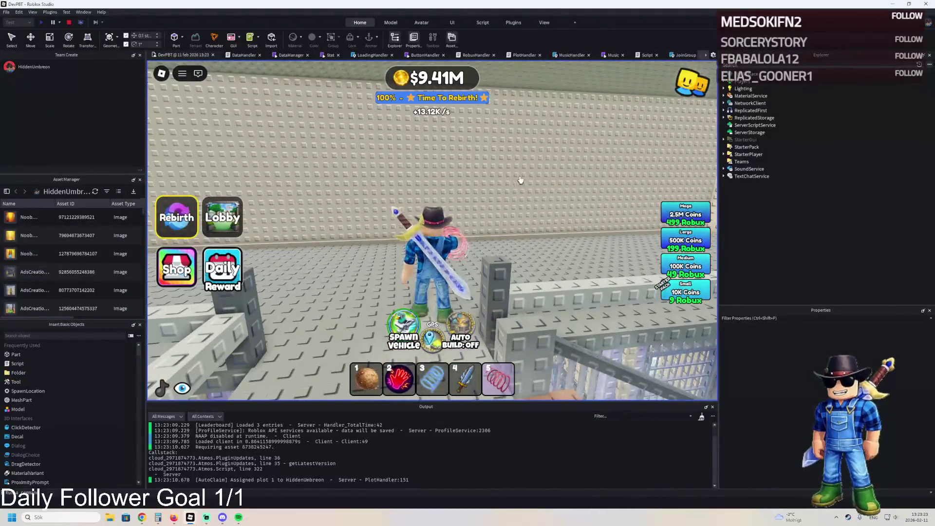
key("w")
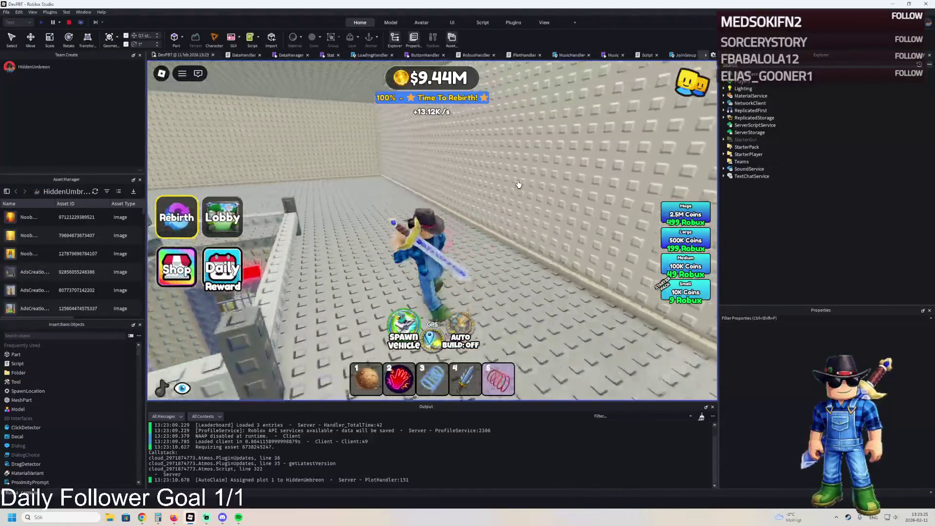
key("w")
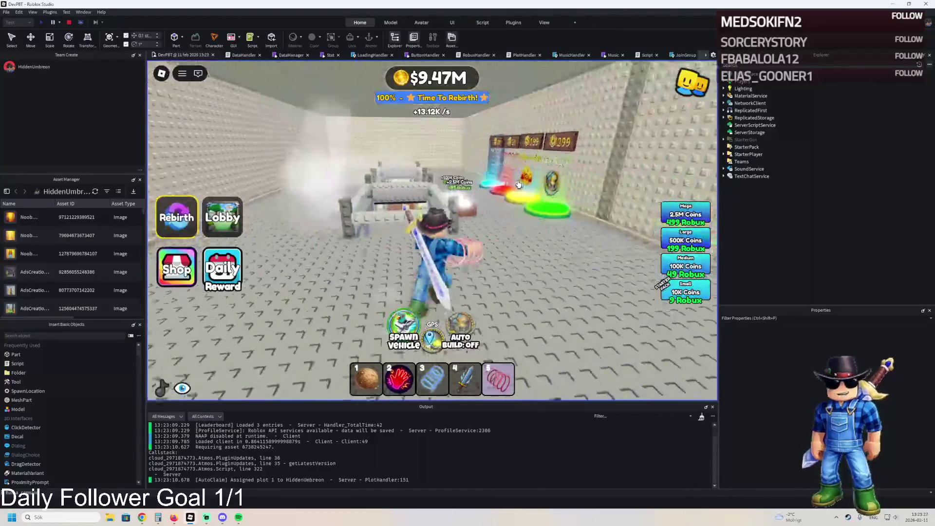
key("w")
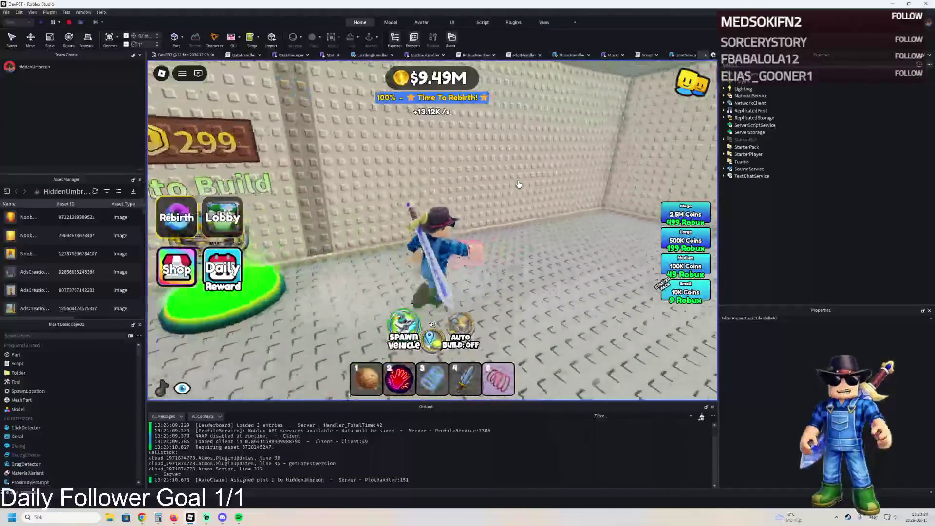
key("w")
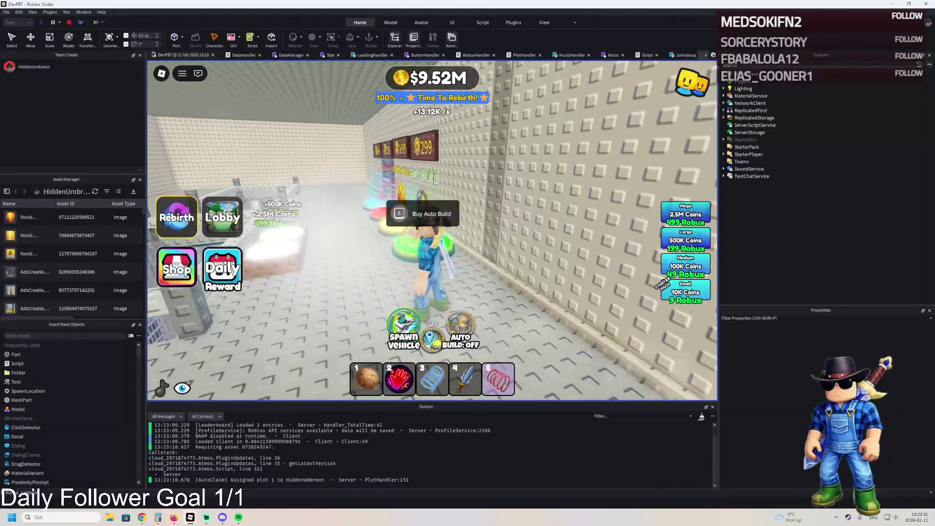
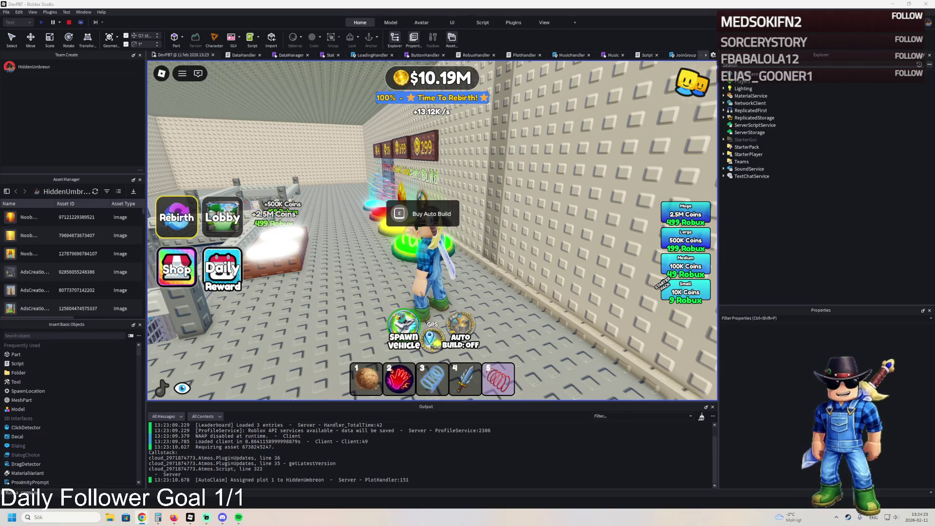
Use the calculator to work out 4500 ÷ 4850.
left_click(158, 517)
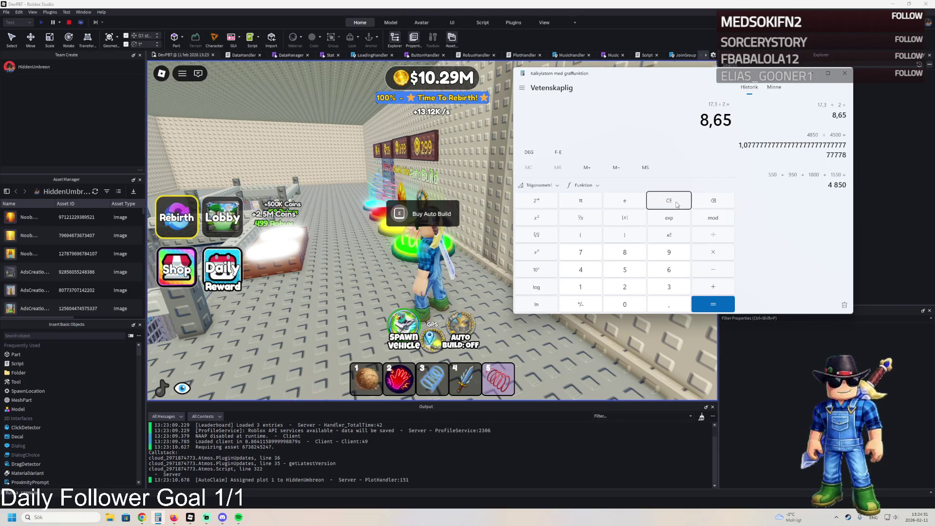
left_click(668, 207)
type("4500 ÷ 48")
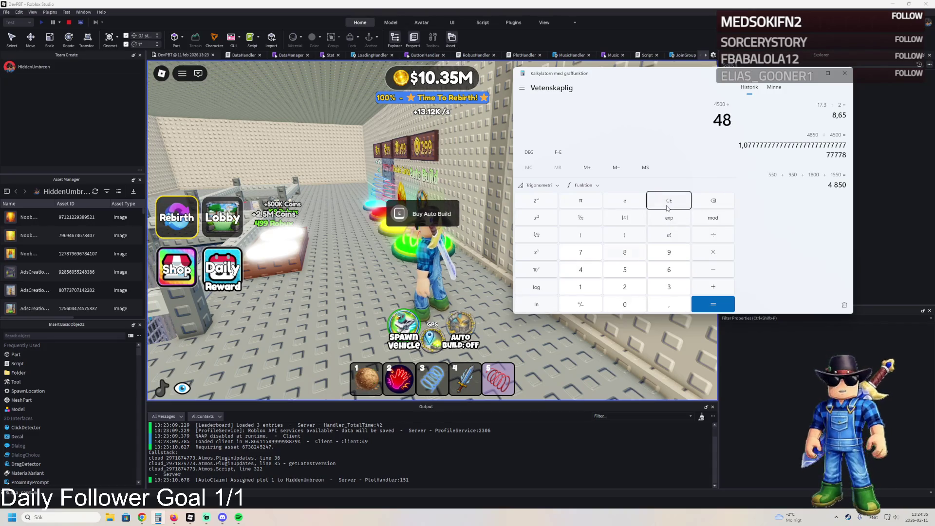
type("50")
key("Return")
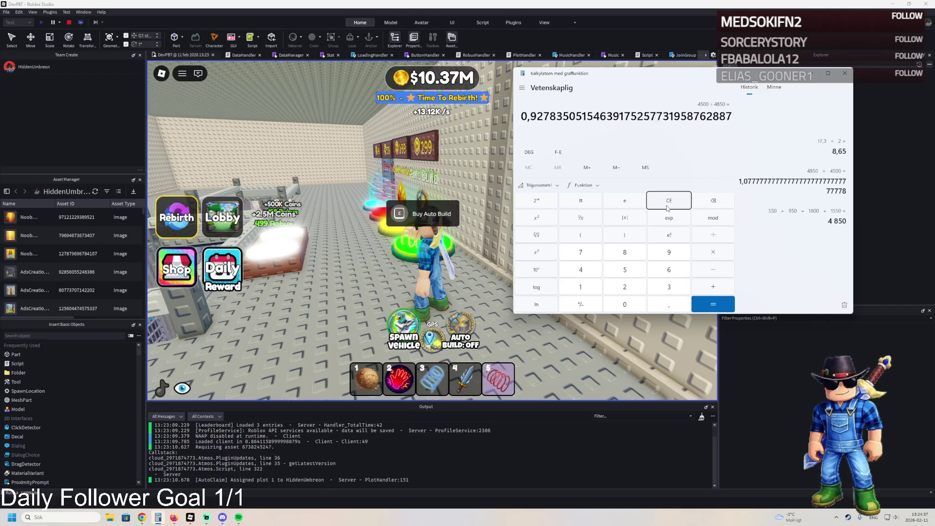
left_click(843, 74)
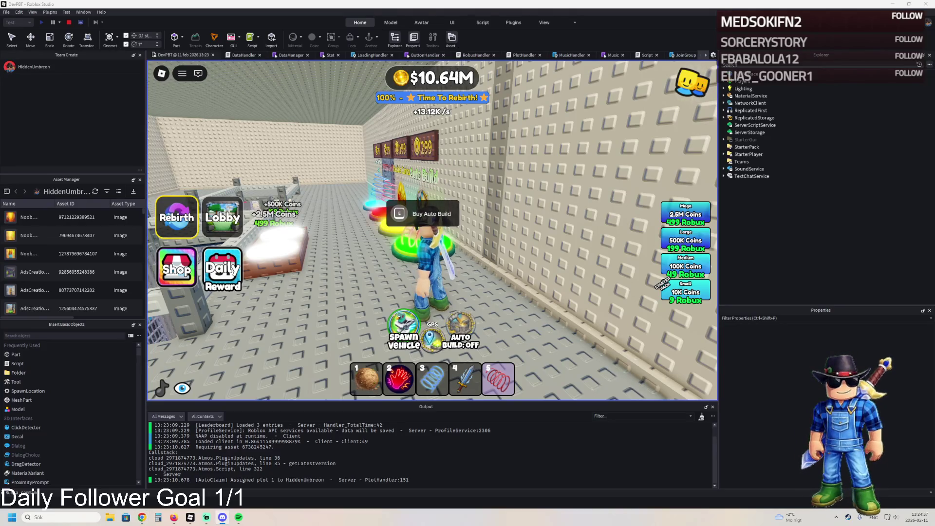
Walk the avatar across the plot, past the gate, fence and railing, and back.
key("w")
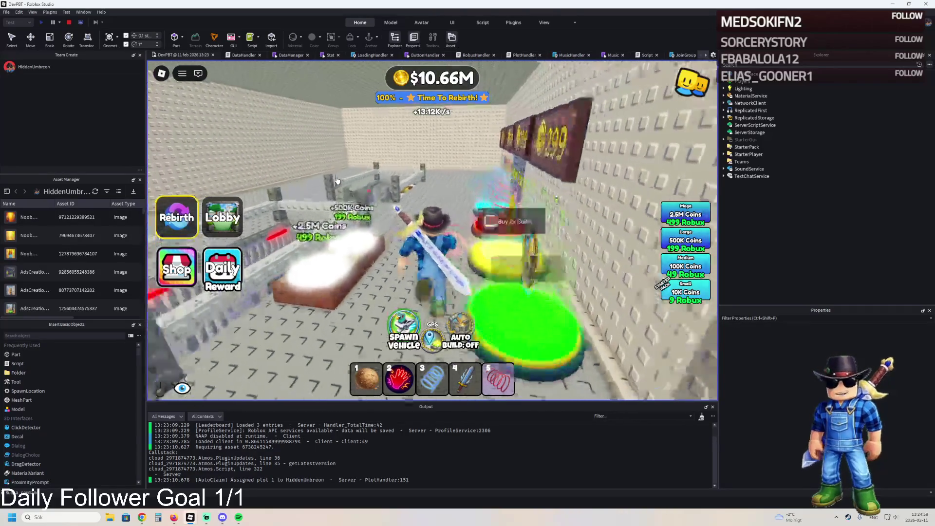
key("w")
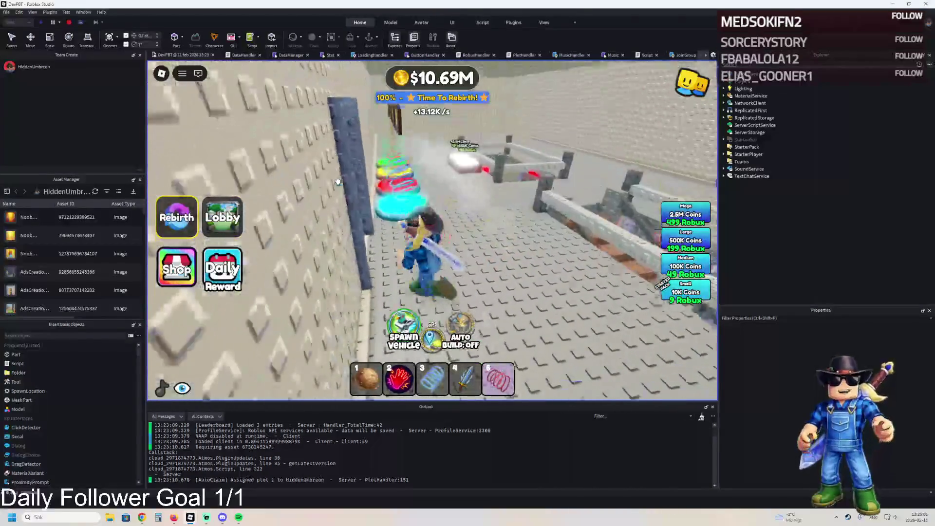
key("w")
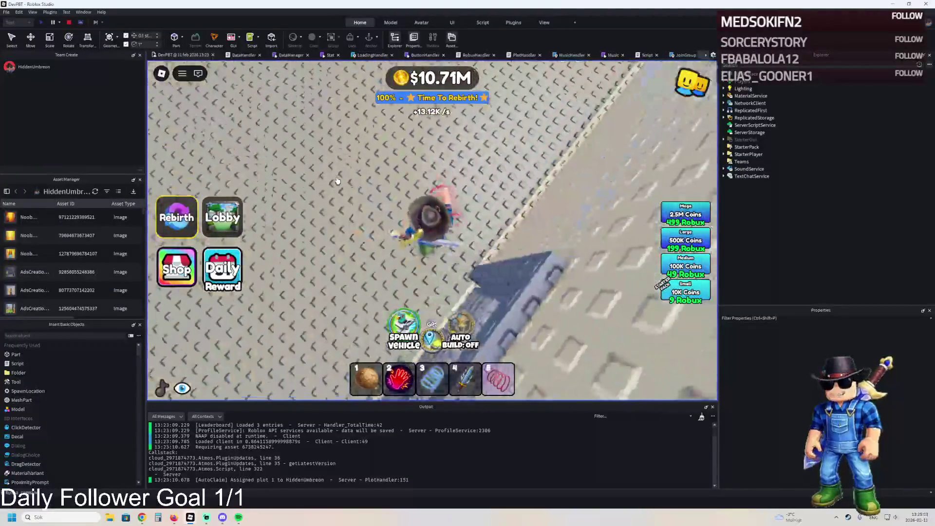
key("w")
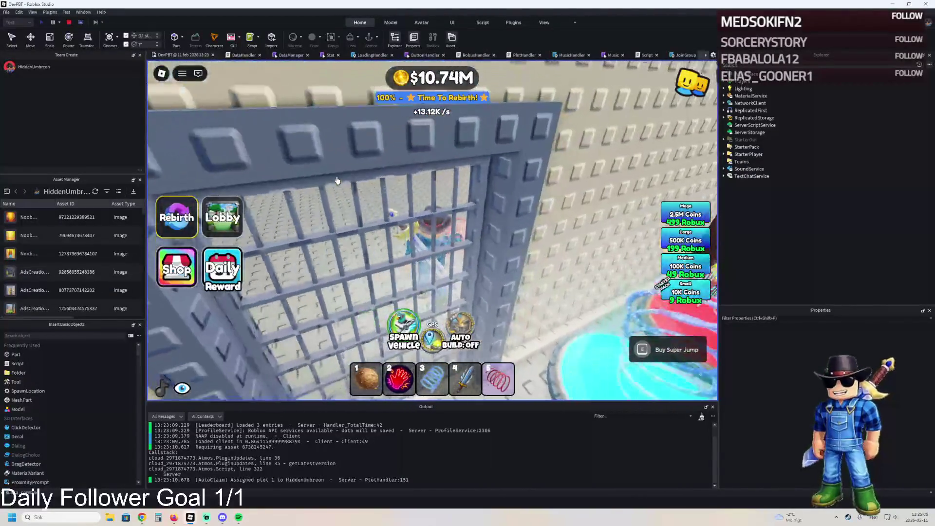
key("w")
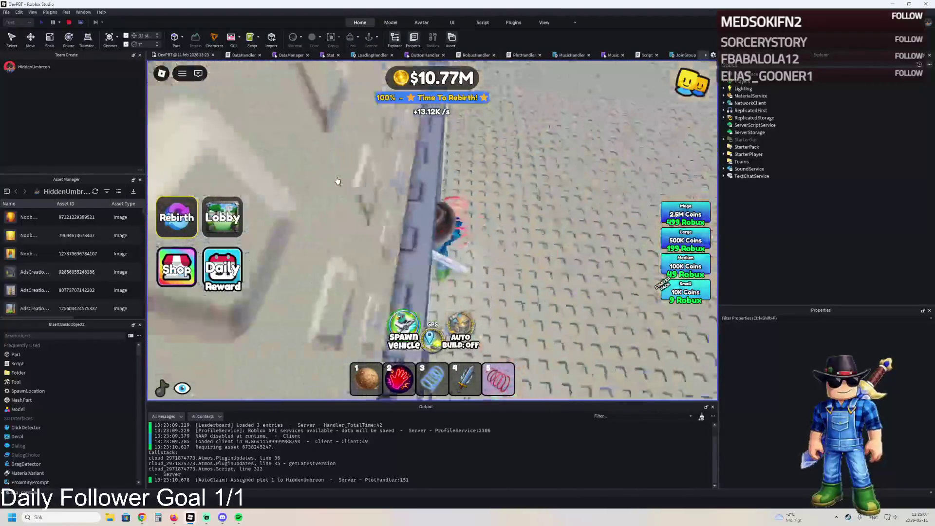
key("w")
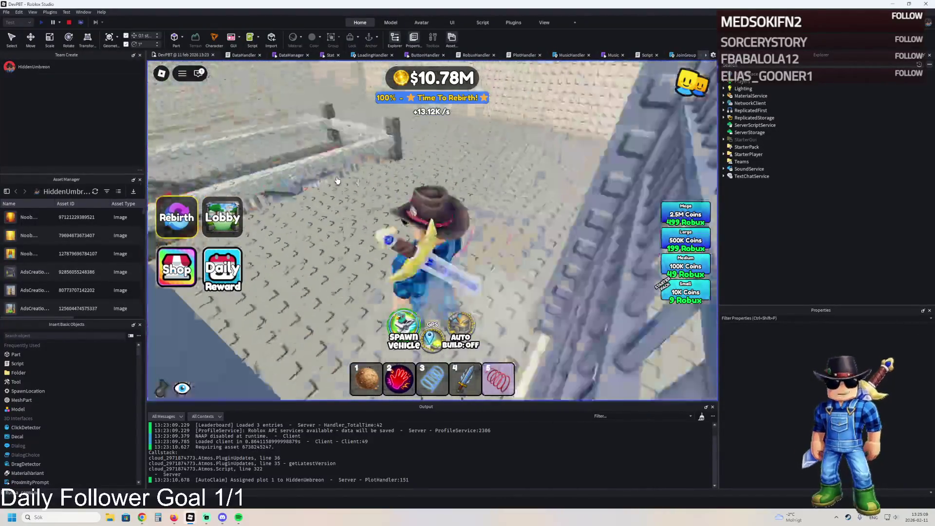
key("w")
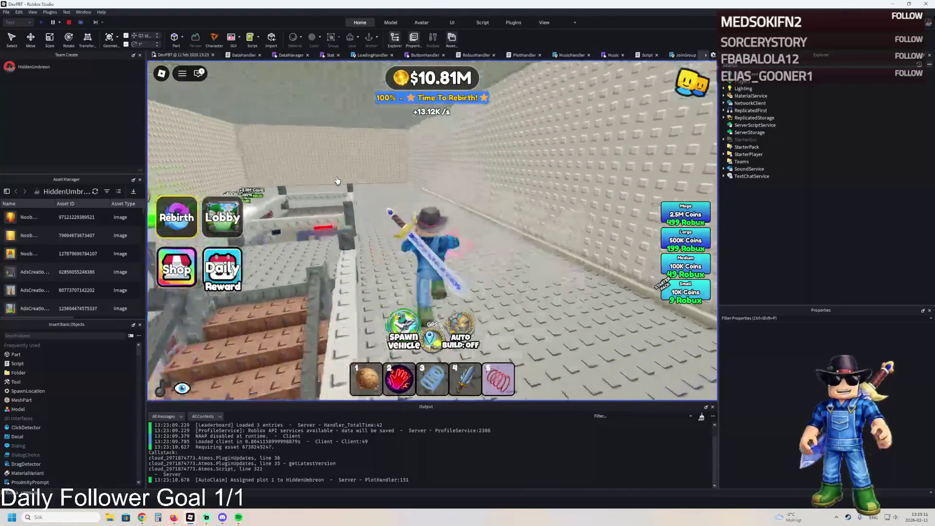
key("w")
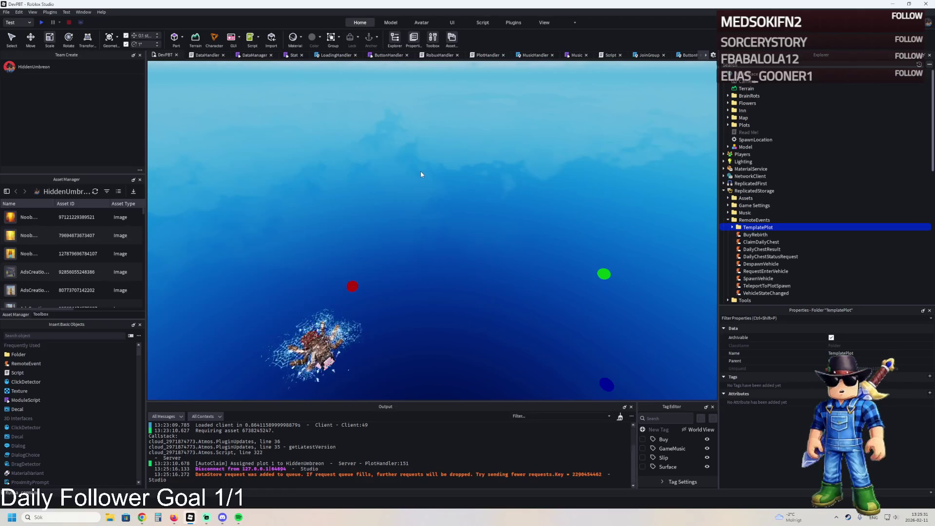
Move TemplatePlot from RemoteEvents into the Workspace and frame it in view.
key("ctrl+x")
key("ctrl+v")
key("f")
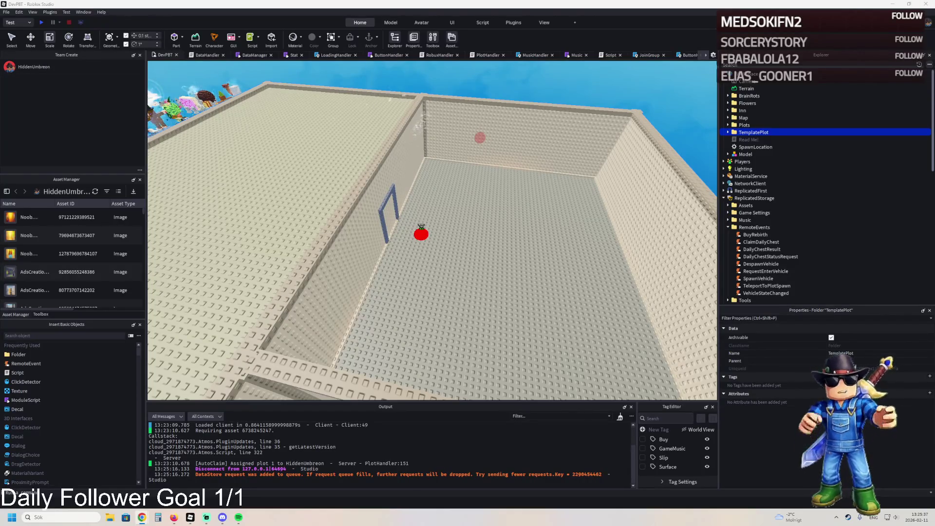
In Dev2.0, open DataManager and review its ProfileTemplate code, then return to DevPBT.
key("alt+Tab")
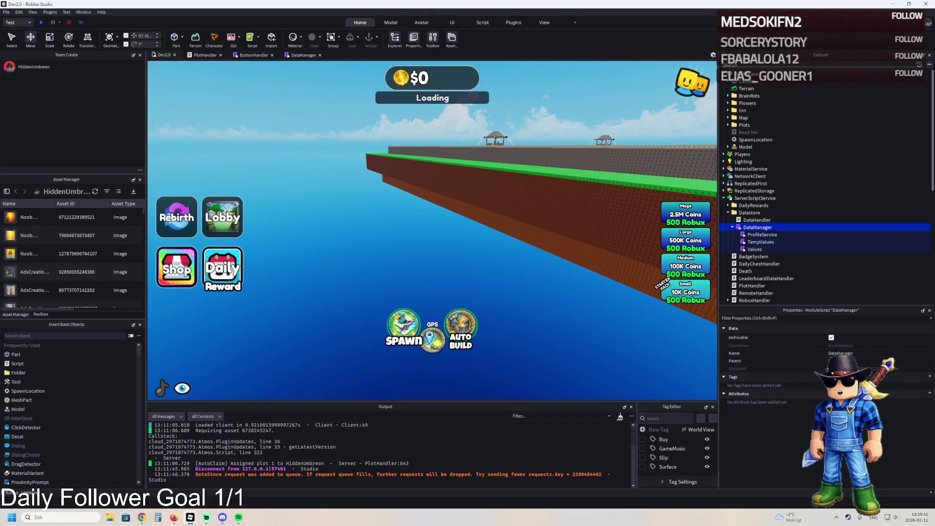
double_click(757, 227)
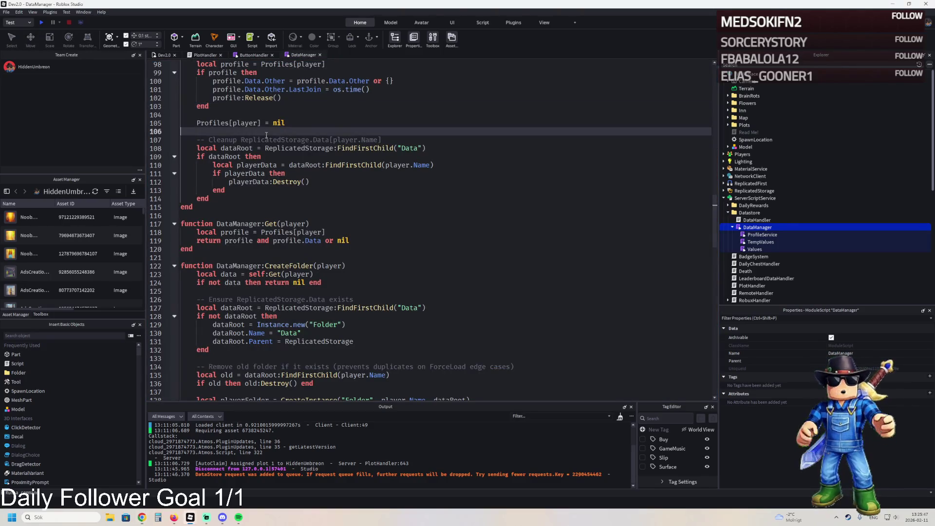
key("ctrl+f")
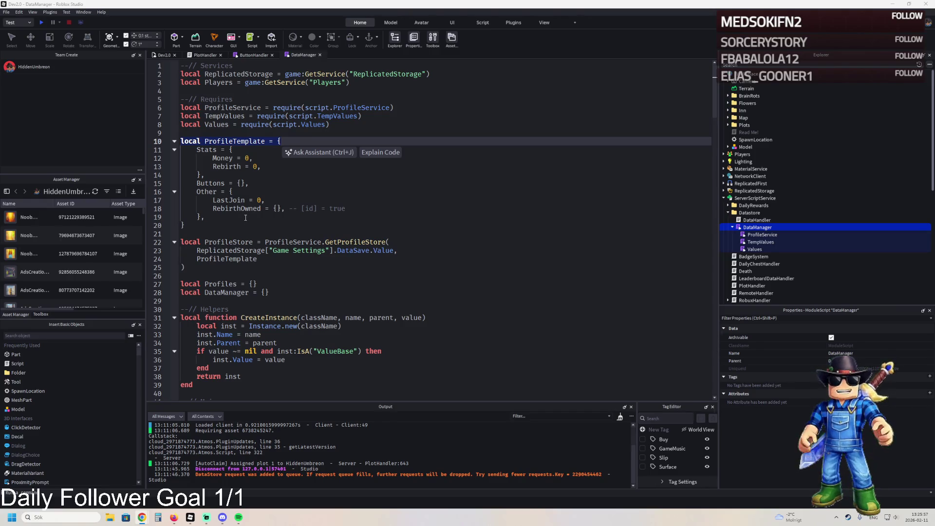
key("ctrl+a")
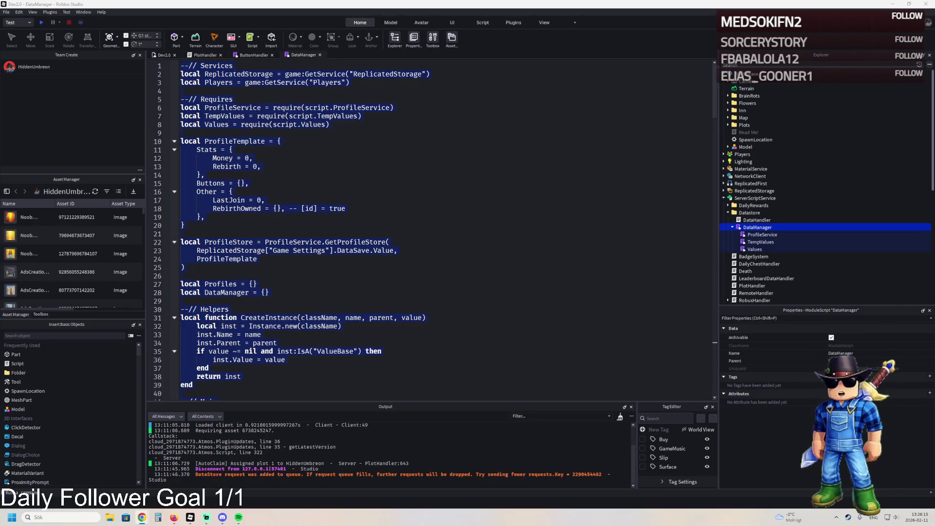
key("alt+Tab")
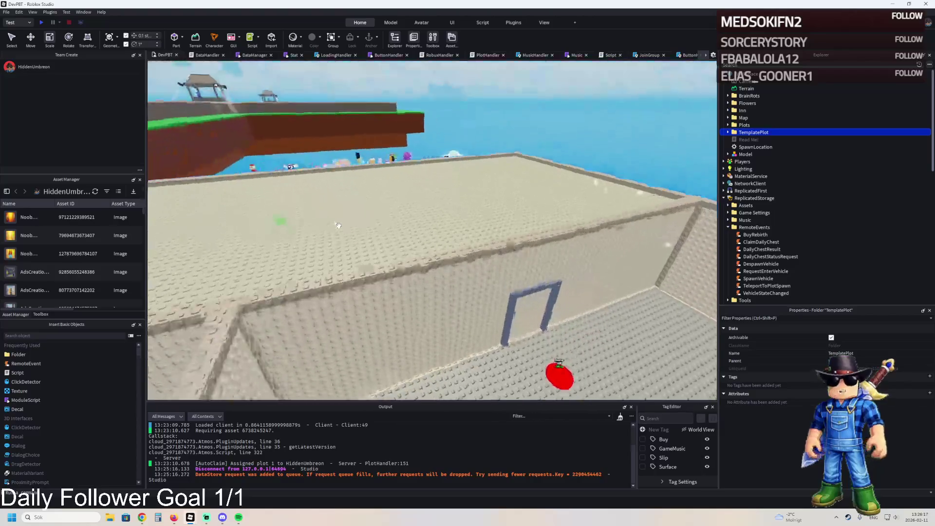
Select red upgrade pad Part 265 and slide it along its blue axis.
key("w")
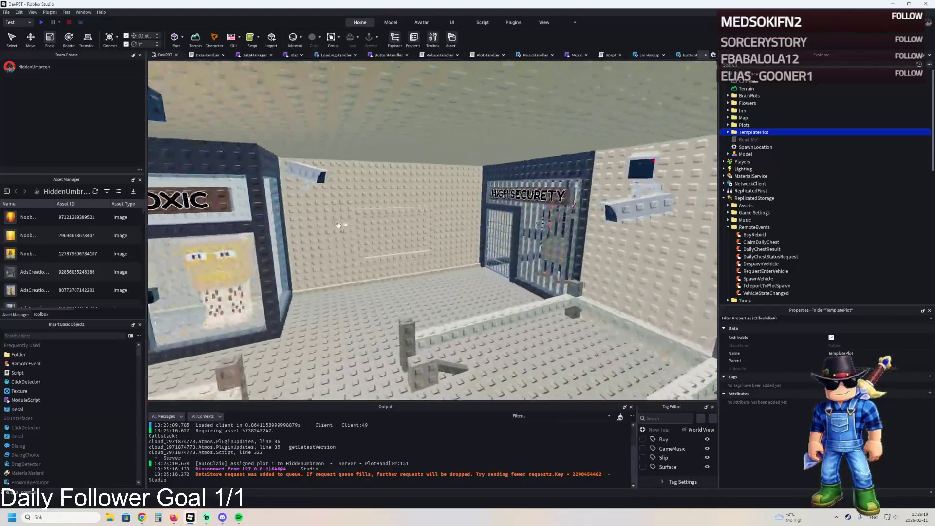
key("f")
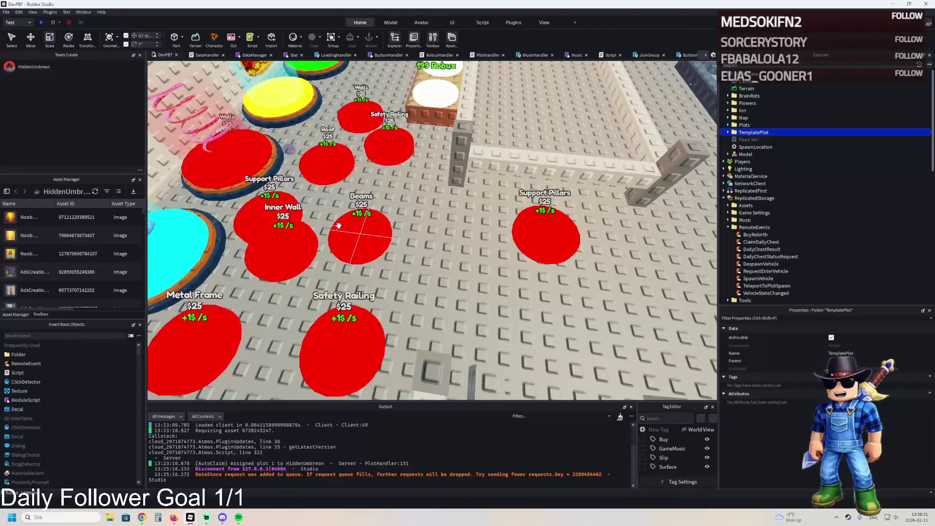
left_click(339, 226)
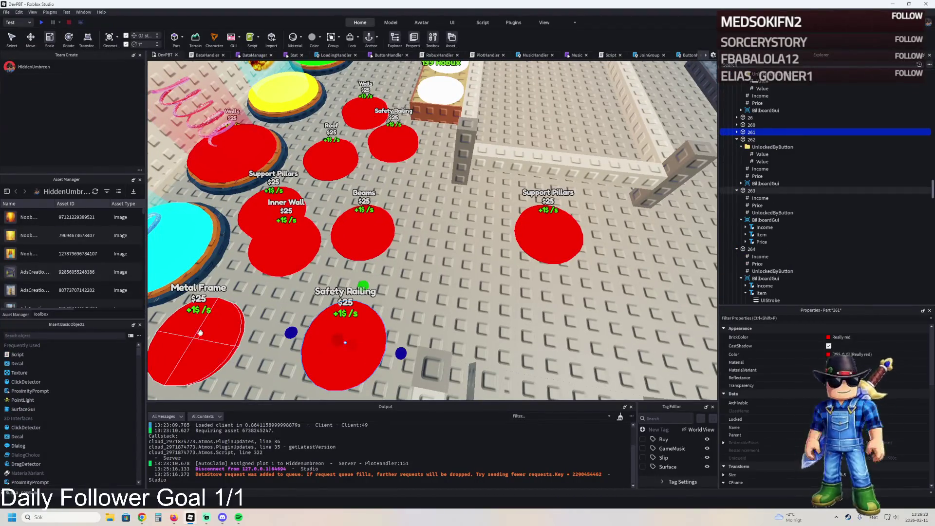
left_click(738, 251)
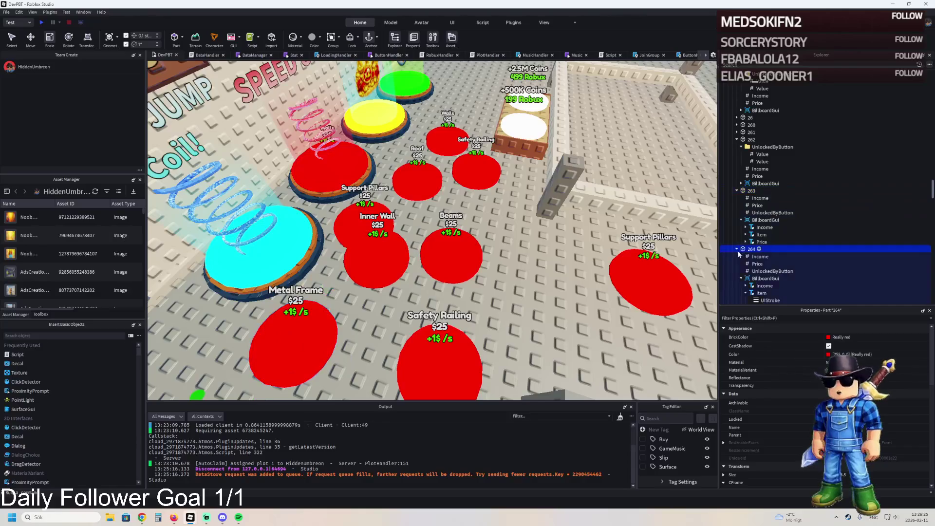
left_click(744, 257)
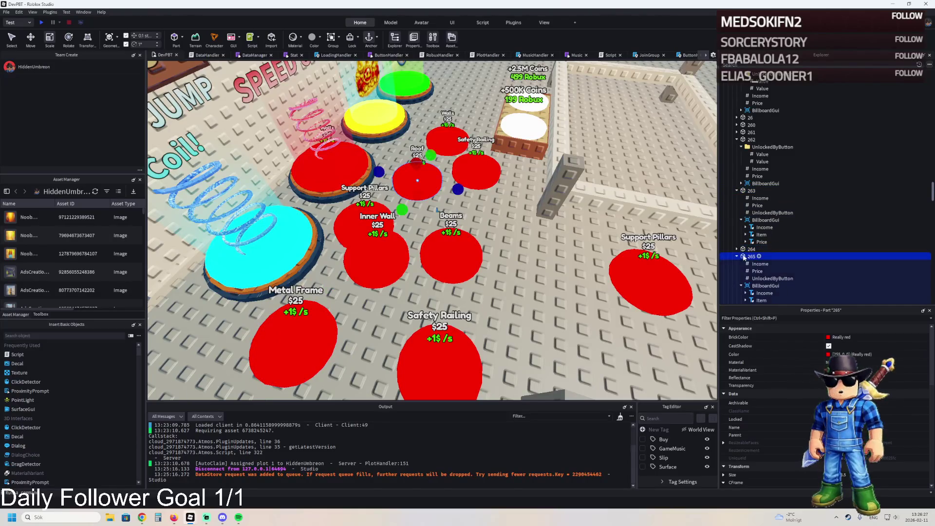
scroll(443, 222, "up", 3)
key("ctrl+2")
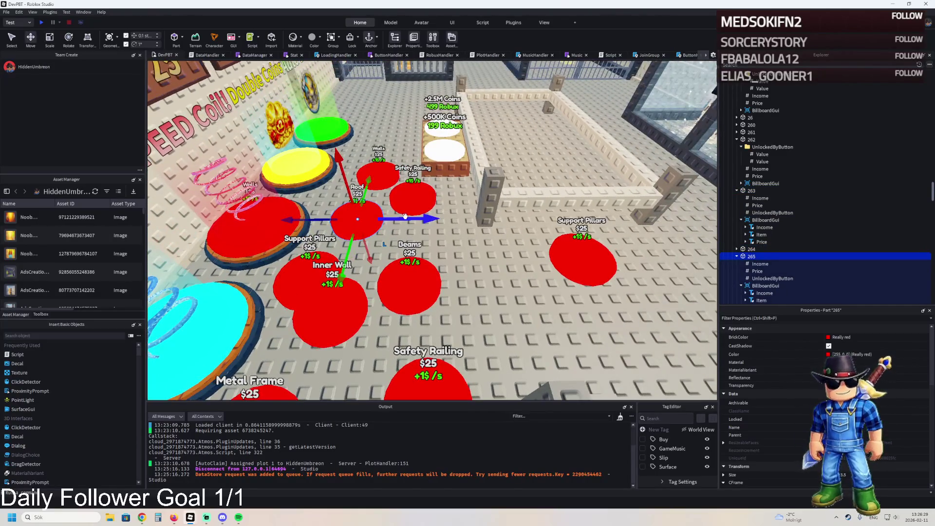
key("Left")
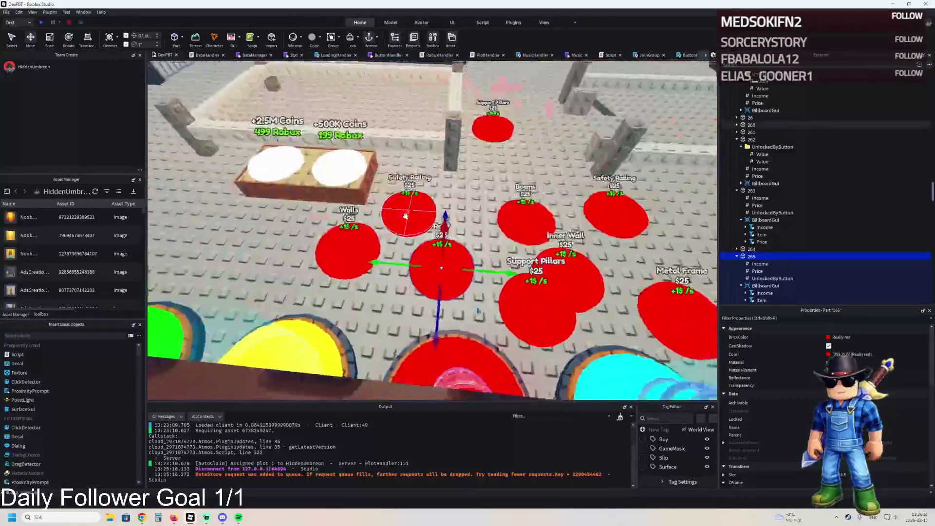
key("Left")
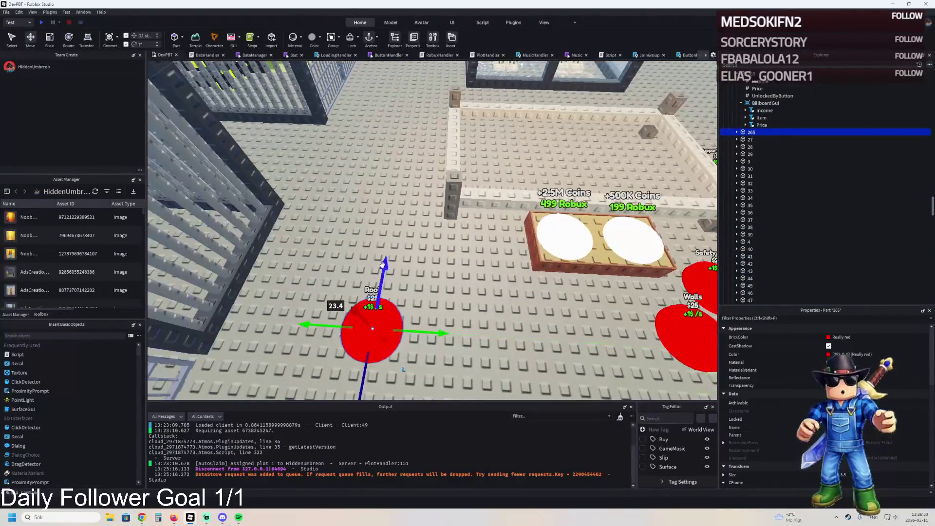
mouse_move(384, 263)
left_mouse_down()
mouse_move(404, 204)
mouse_move(415, 122)
left_mouse_up()
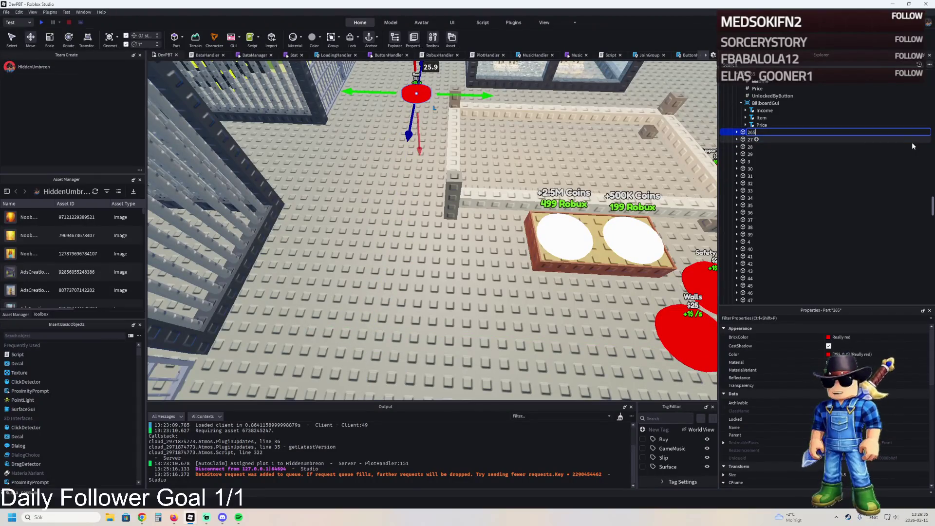
Rename the pad to 266 and check its billboard Item label and UnlockedByButton values.
key("BackSpace")
type("6")
key("Return")
key("Right")
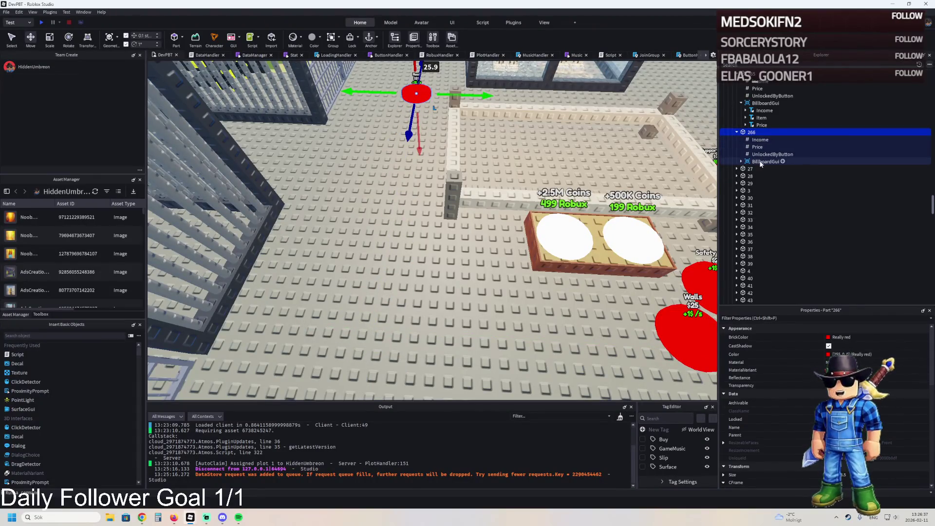
left_click(761, 161)
key("Right")
left_click(761, 176)
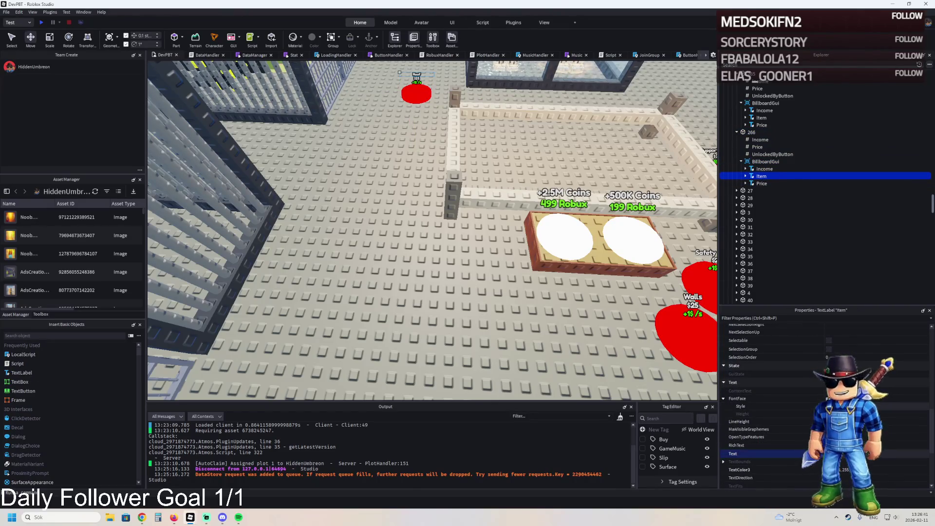
key("f")
left_click(773, 154)
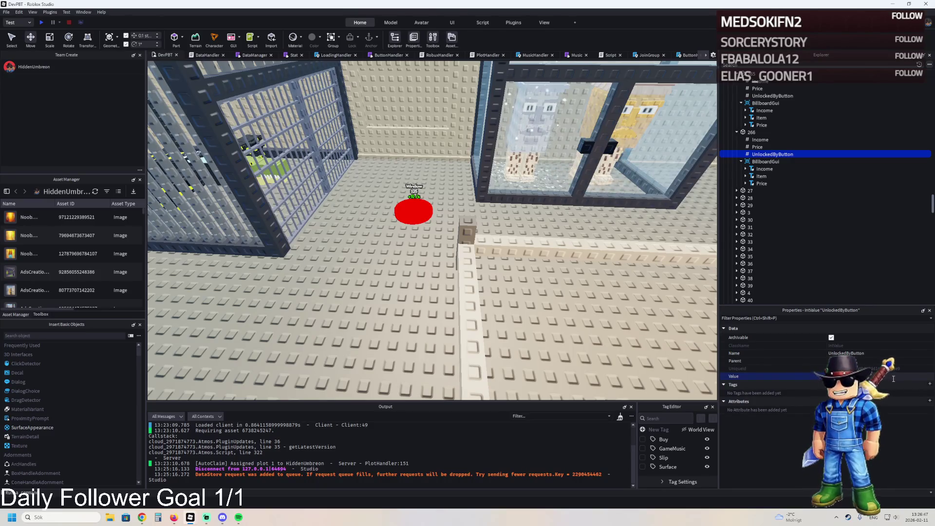
left_click(764, 95)
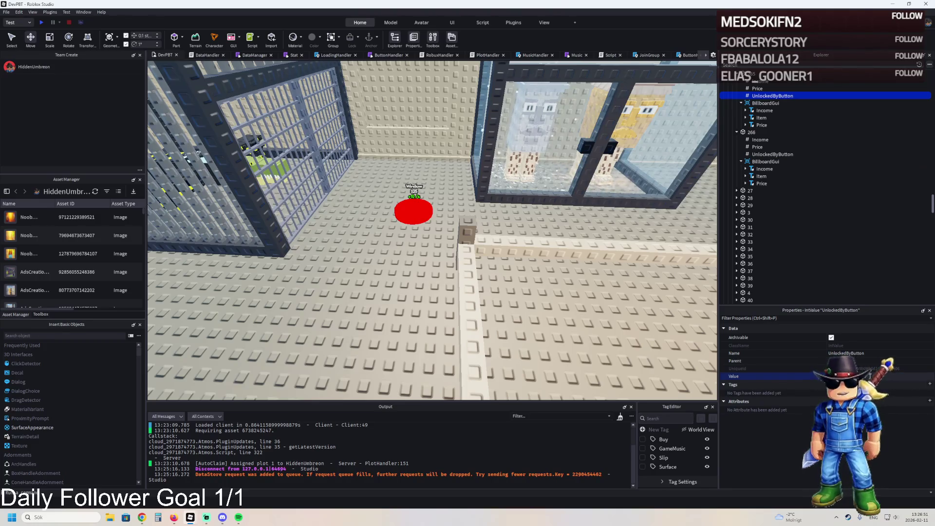
Duplicate red Window button 266, move the copy sideways, and name it 267.
left_click(413, 211)
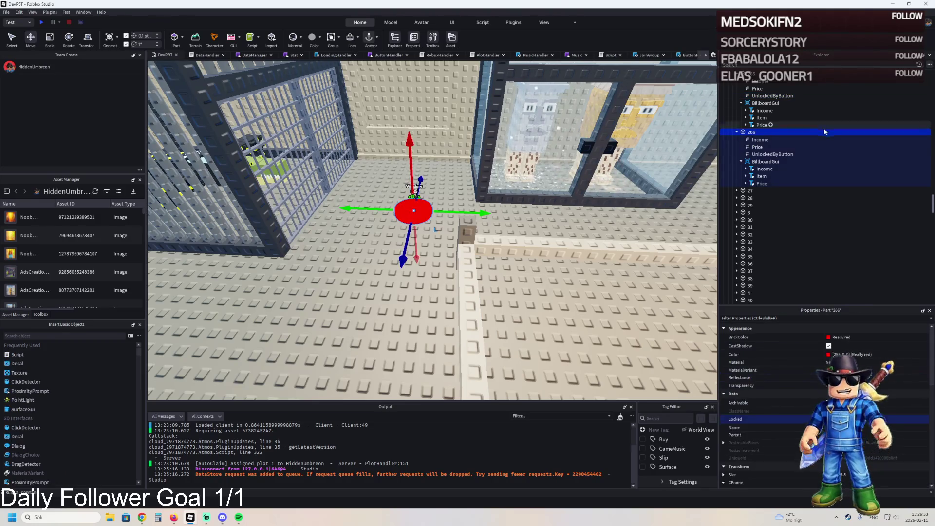
scroll(478, 210, "up", 3)
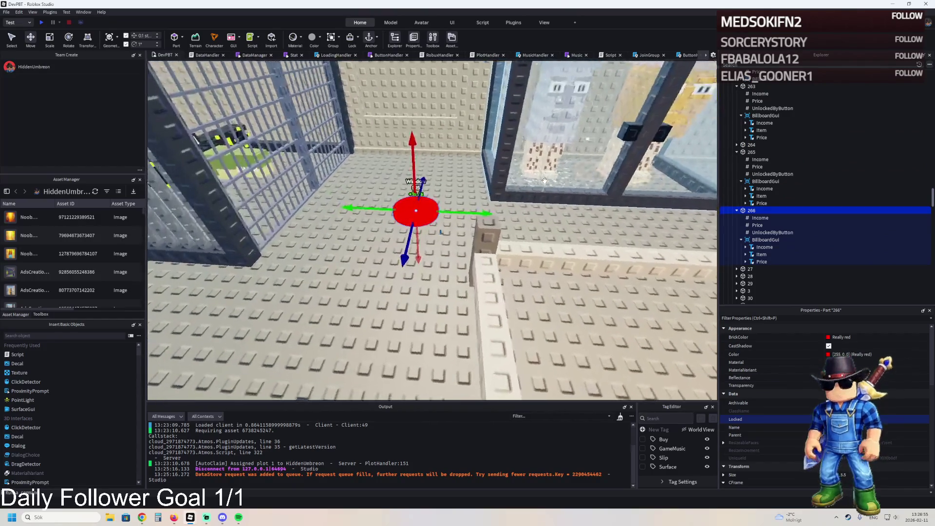
key("ctrl+d")
left_click_drag(479, 211, 561, 215)
key("F2")
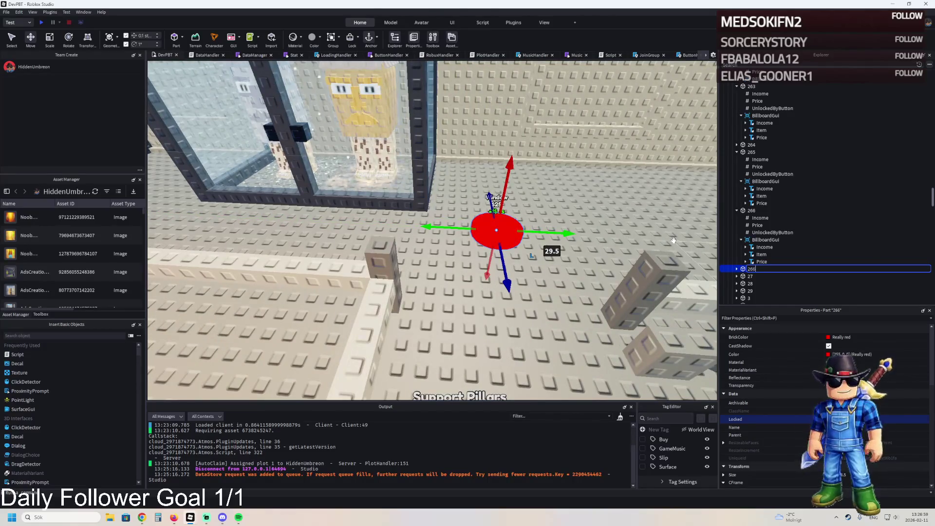
key("Return")
left_click(737, 269)
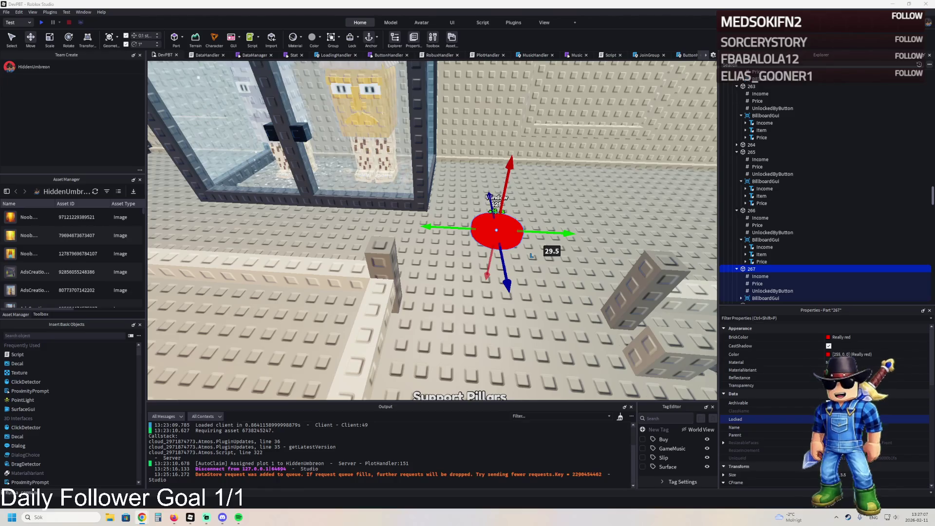
key("alt+Tab")
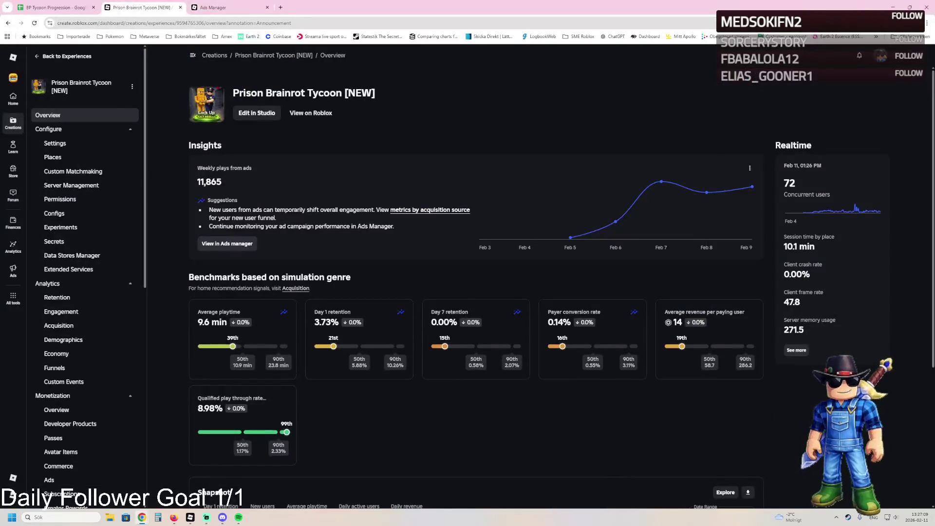
left_click(263, 5)
left_click(135, 3)
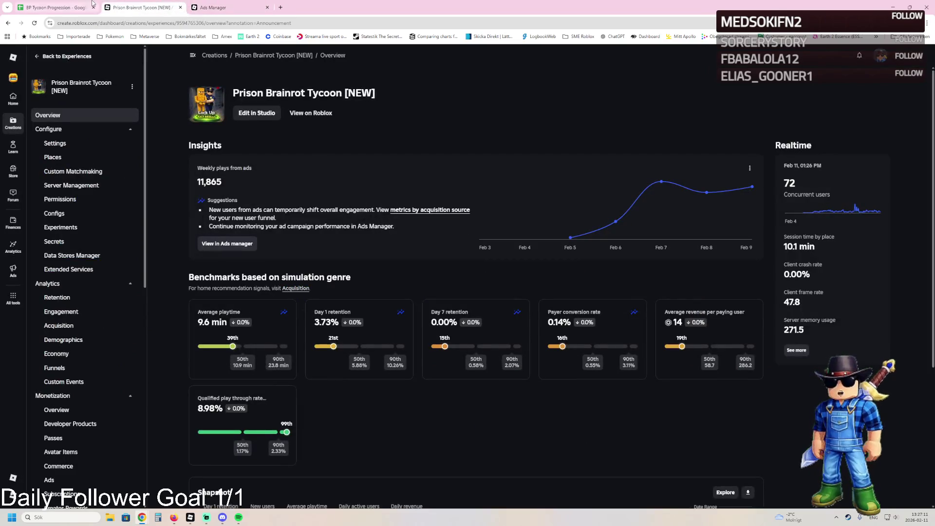
left_click(88, 6)
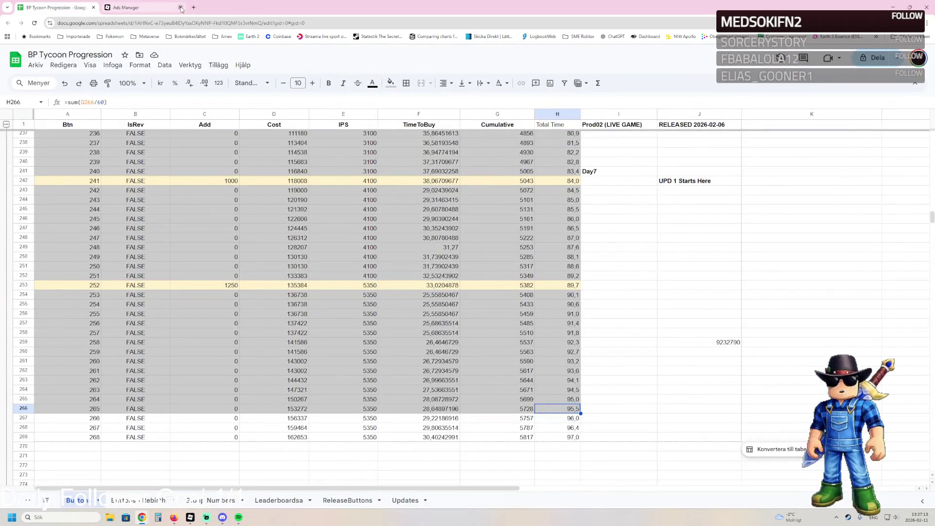
key("alt+Tab")
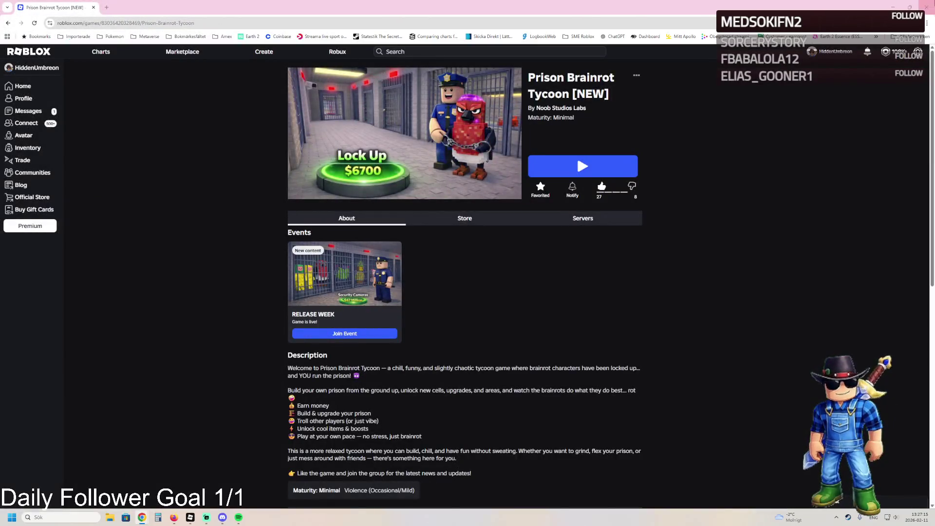
key("alt+Tab")
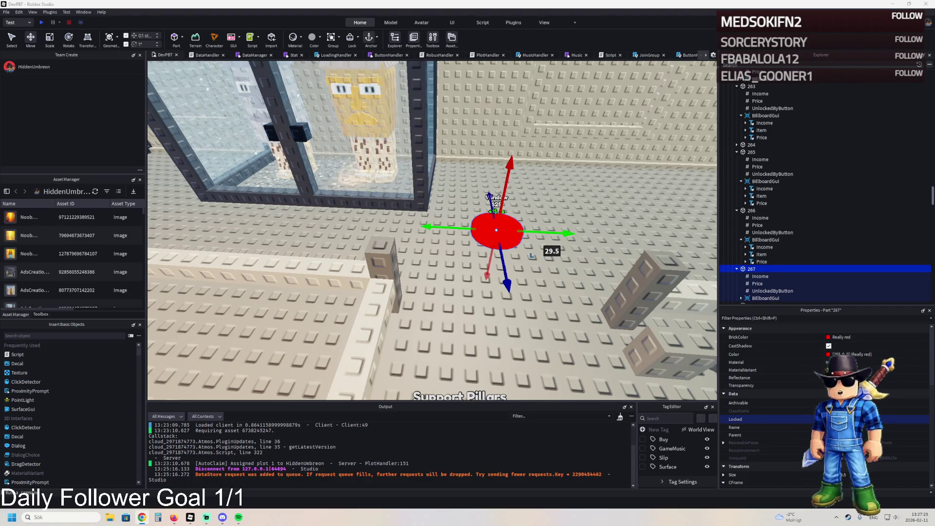
key("a")
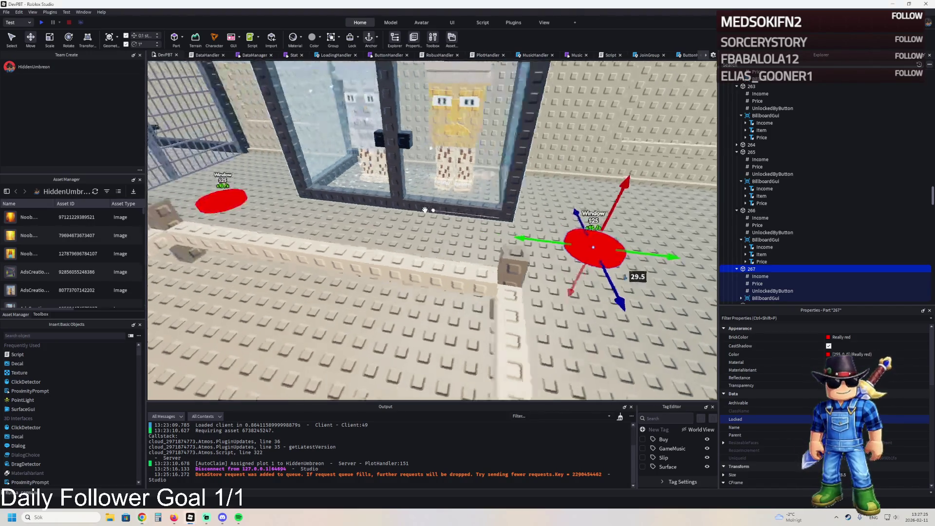
key("a")
left_click(751, 211)
left_click(758, 225)
left_click(894, 375)
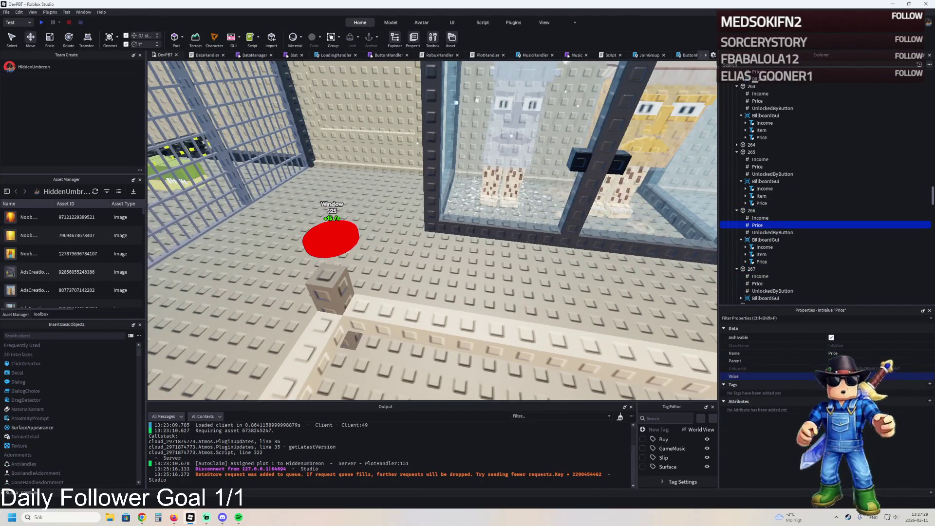
key("w")
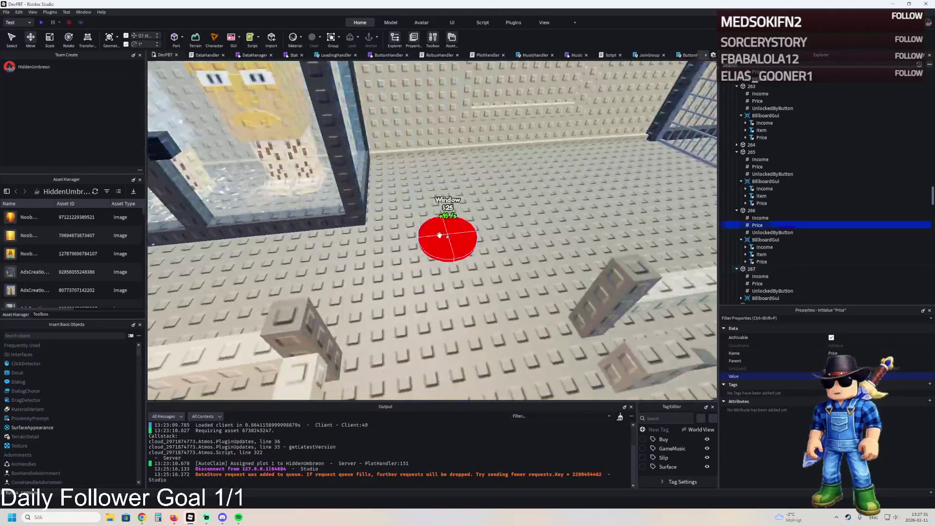
left_click(439, 236)
left_click(757, 284)
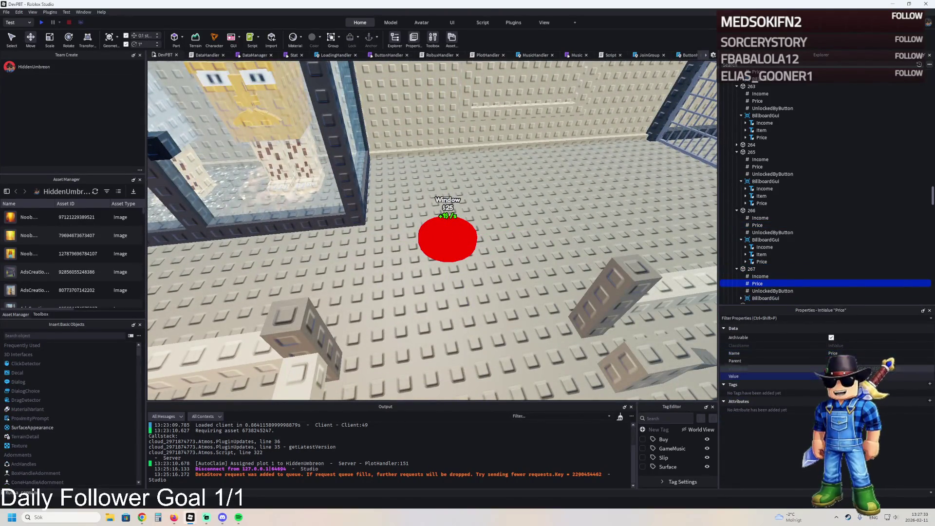
left_click(754, 168)
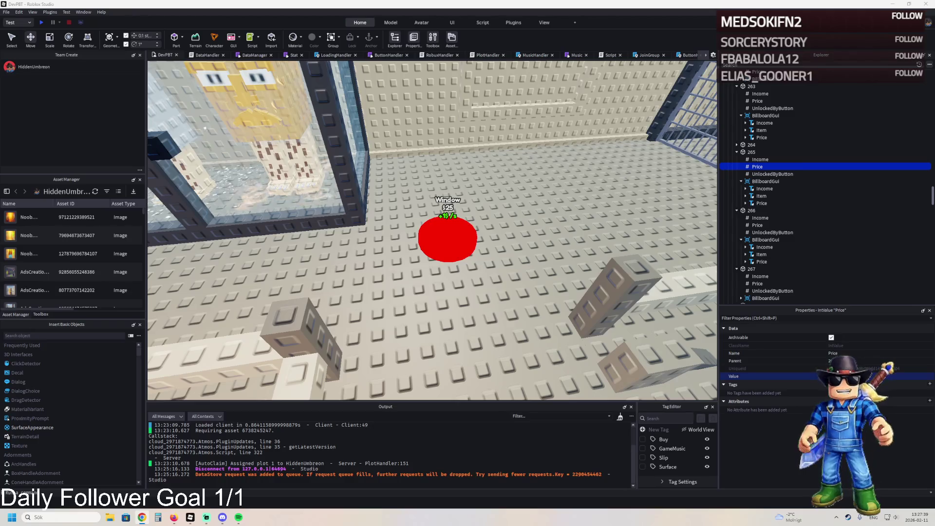
left_click(749, 145)
left_click(737, 144)
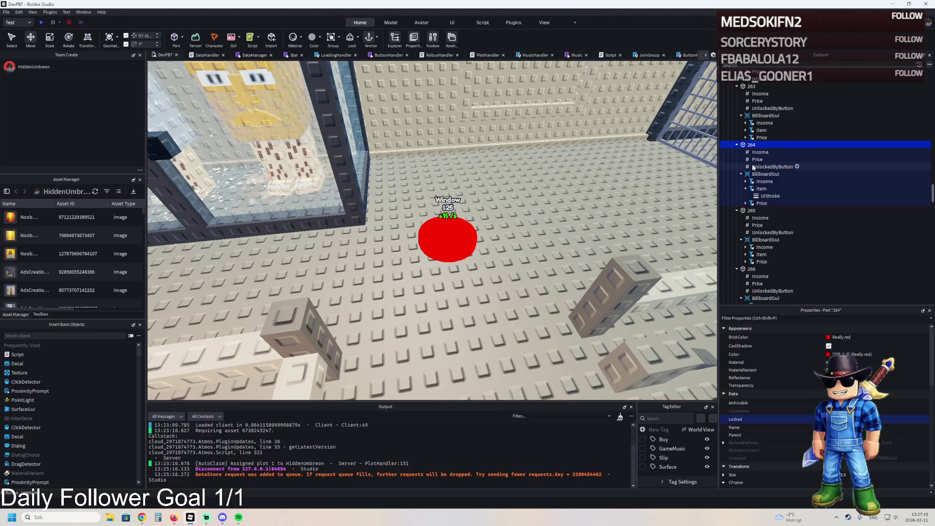
left_click(757, 159)
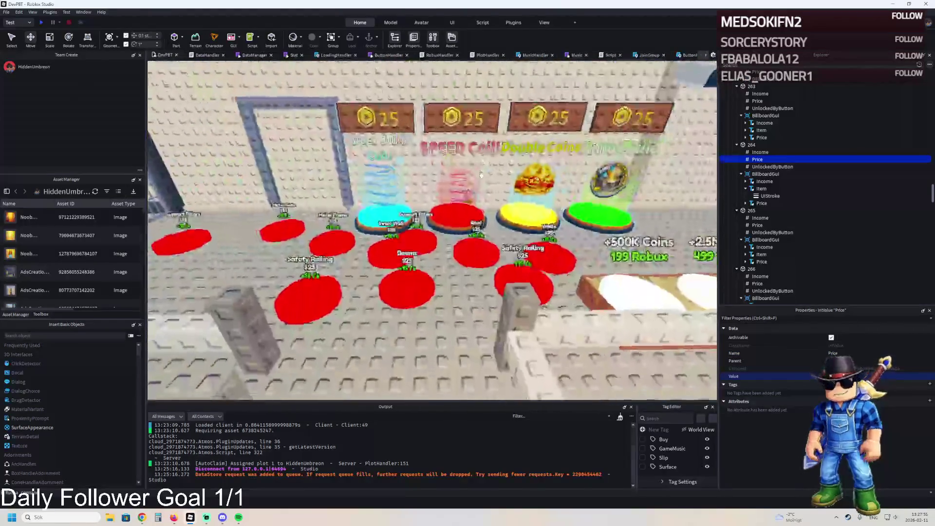
left_click(752, 145)
left_click(774, 167)
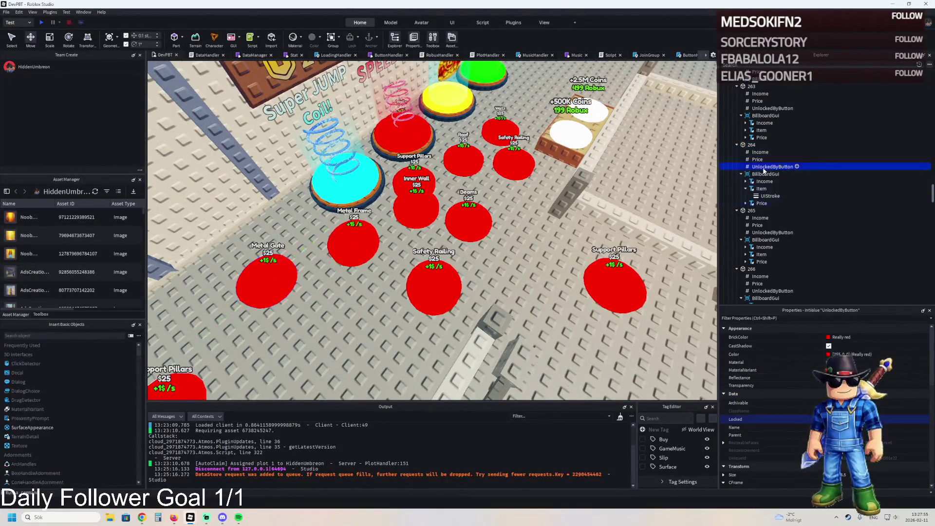
left_click(763, 233)
scroll(765, 243, "down", 2)
left_click(766, 259)
scroll(765, 261, "down", 2)
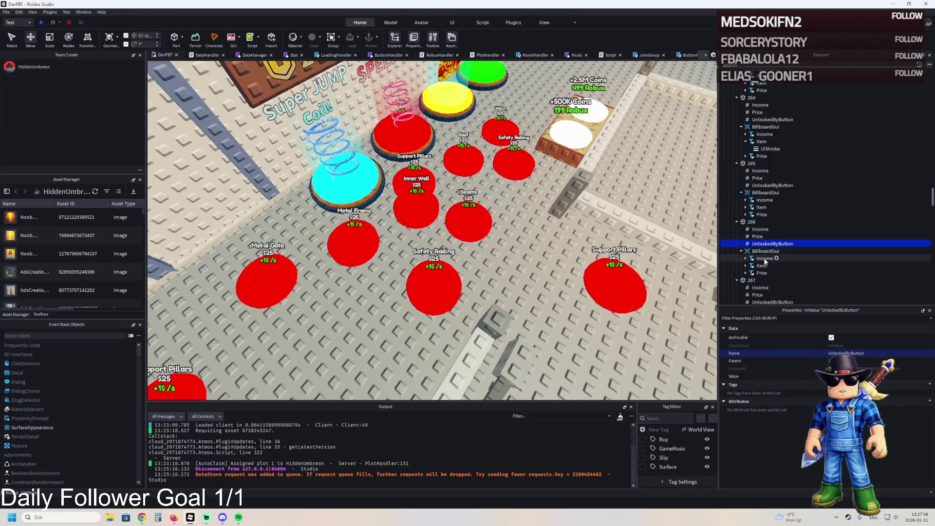
left_click(770, 287)
key("w")
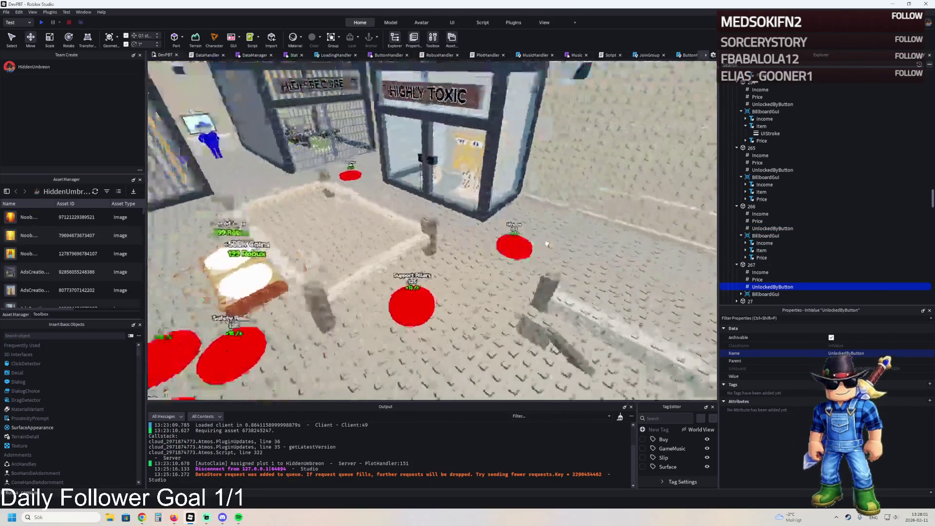
key("a")
key("a")
key("d")
key("d")
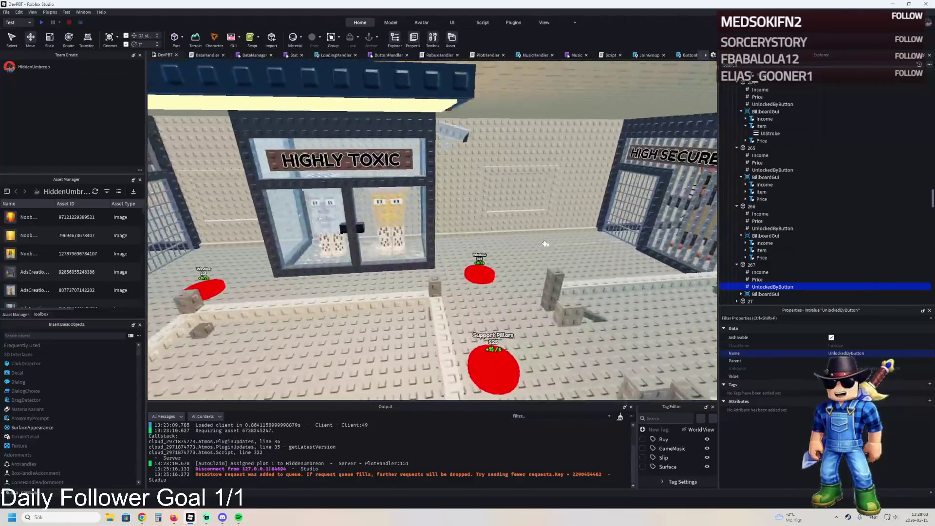
key("a")
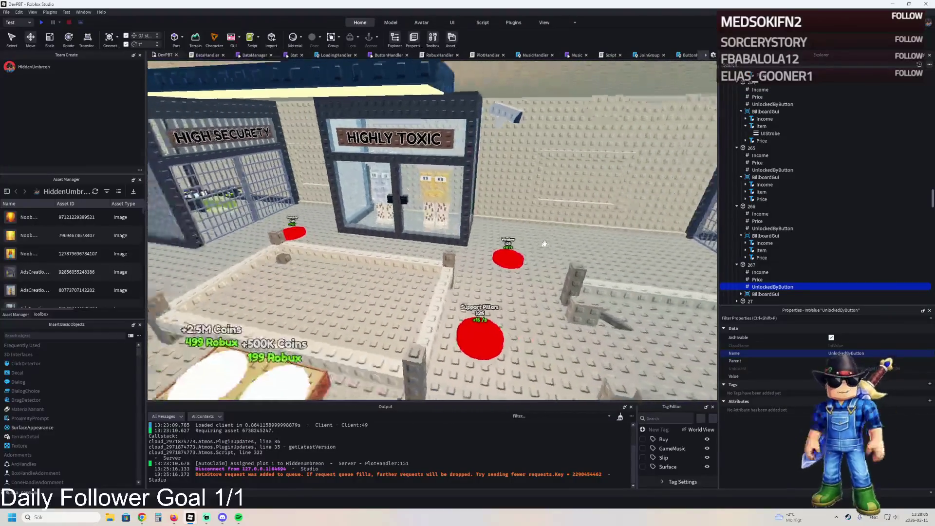
scroll(804, 171, "up", 15)
left_click(792, 132)
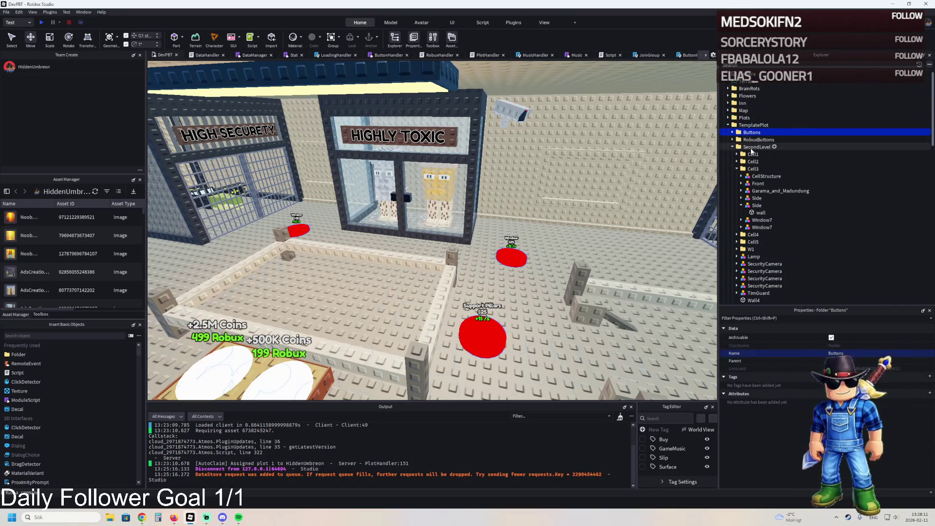
Open the TemplatePlot Upgrades folder and select upgrade model 265.
left_click(757, 147)
left_click(732, 147)
left_click(754, 154)
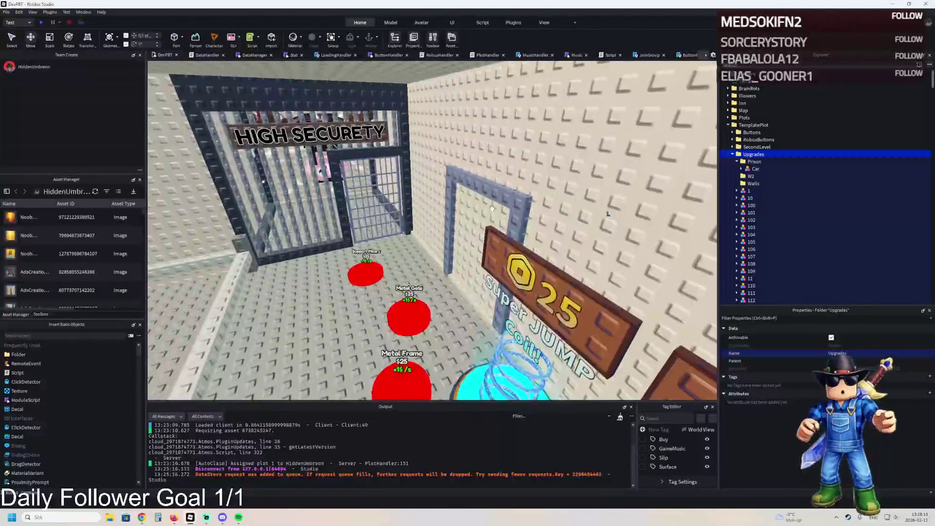
left_click(482, 215)
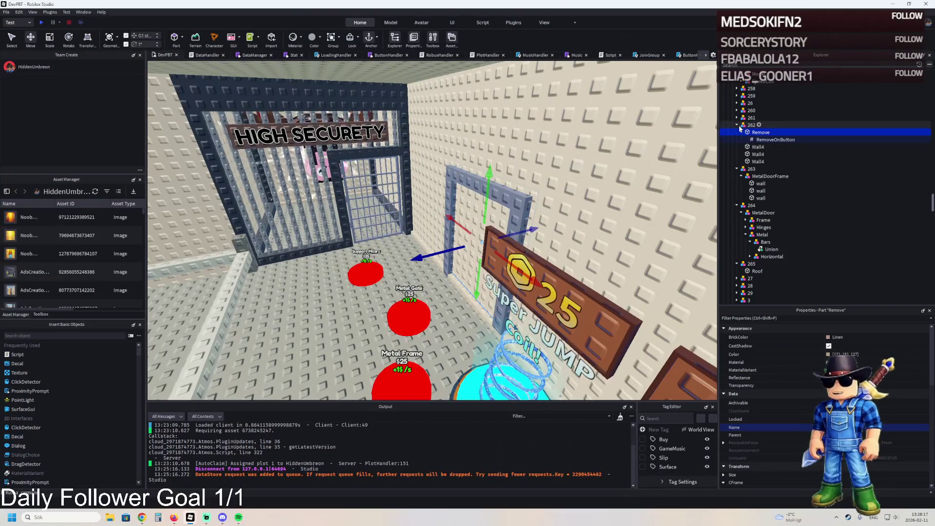
left_click(742, 183)
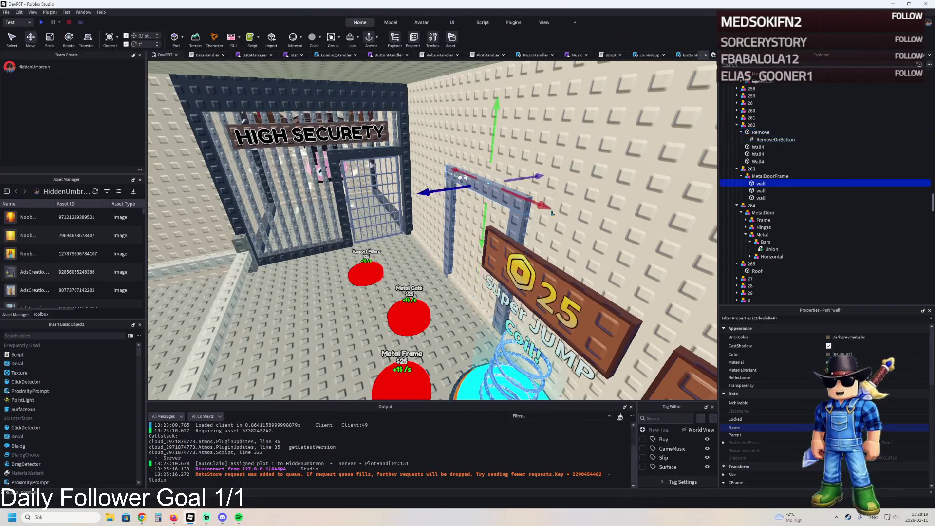
left_click(737, 169)
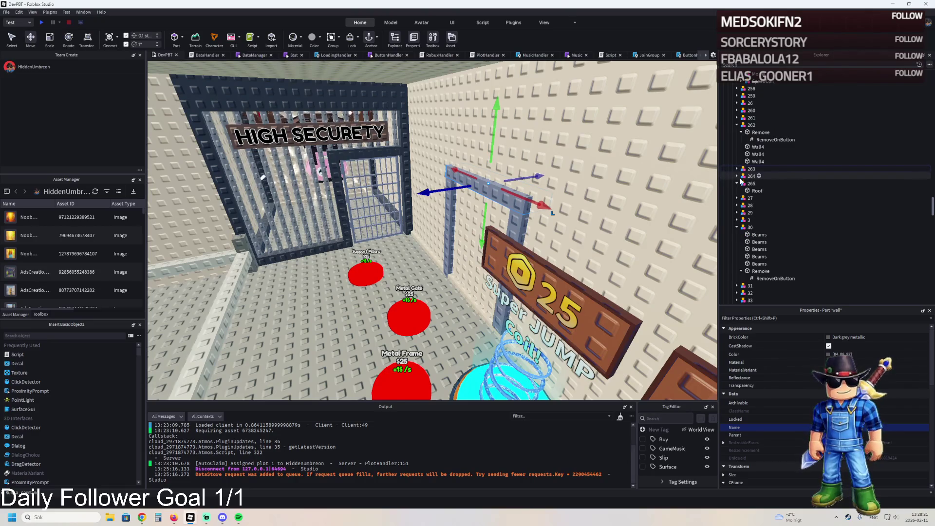
left_click(736, 176)
left_click(765, 183)
Duplicate upgrade 265 twice and rename the second copy to 267.
key("ctrl+d")
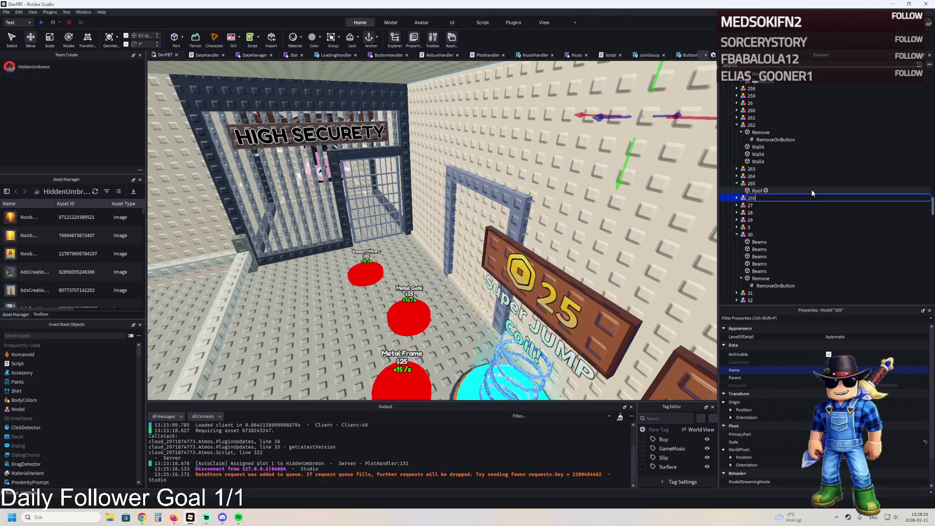
key("ctrl+d")
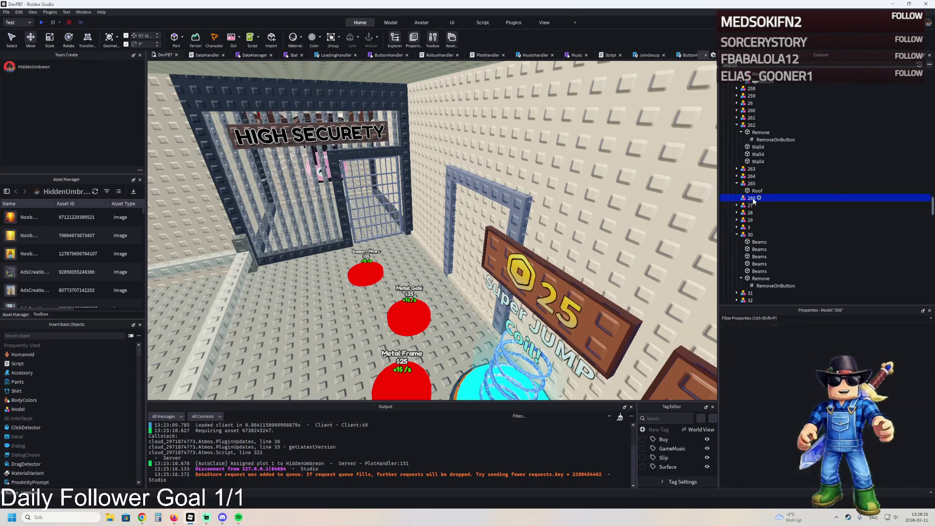
key("F2")
key("BackSpace")
type("7")
key("Return")
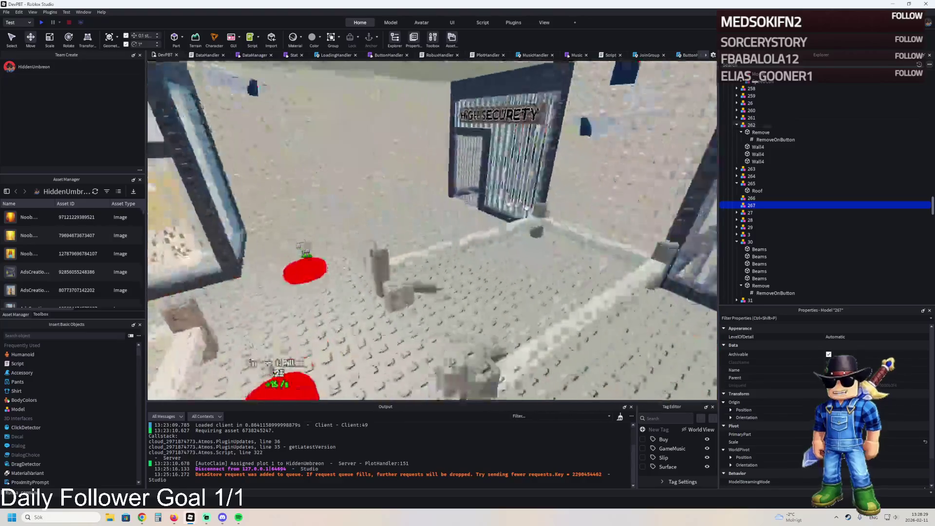
left_click(429, 195)
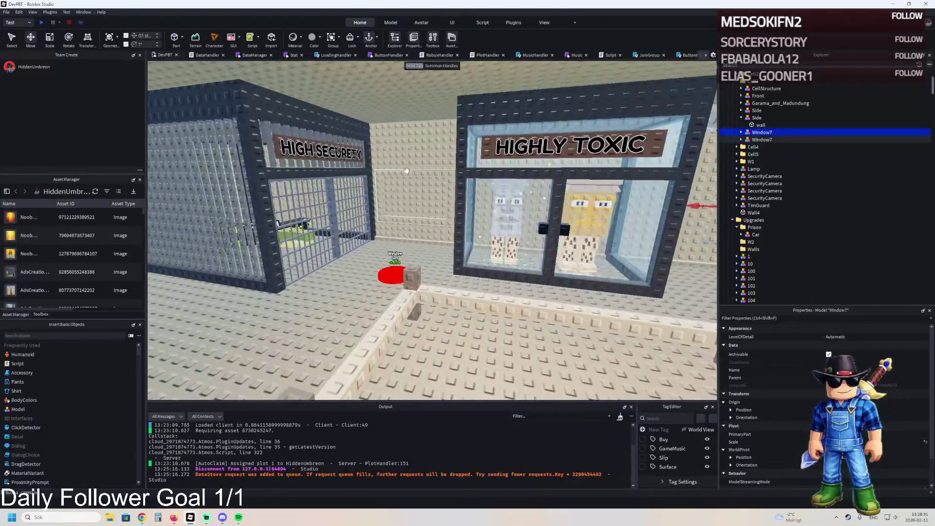
Paste Window7 copies, moving one into 266 as 'Window' and the other into 267.
left_click(750, 134)
key("ctrl+v")
key("ctrl+v")
mouse_move(757, 128)
left_mouse_down()
mouse_move(761, 162)
mouse_move(756, 139)
left_mouse_up()
left_click(800, 139)
type("Window")
key("Return")
left_click(758, 119)
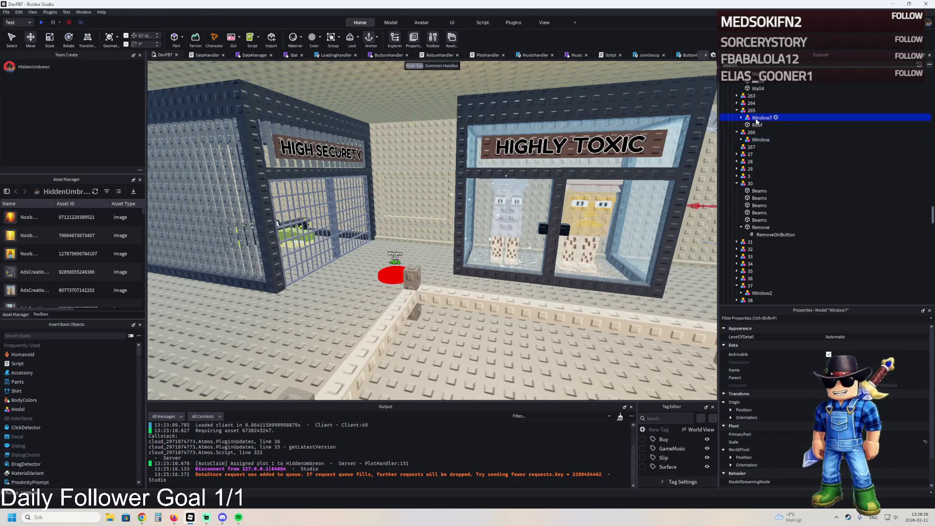
left_click_drag(760, 146, 760, 145)
left_click(751, 139)
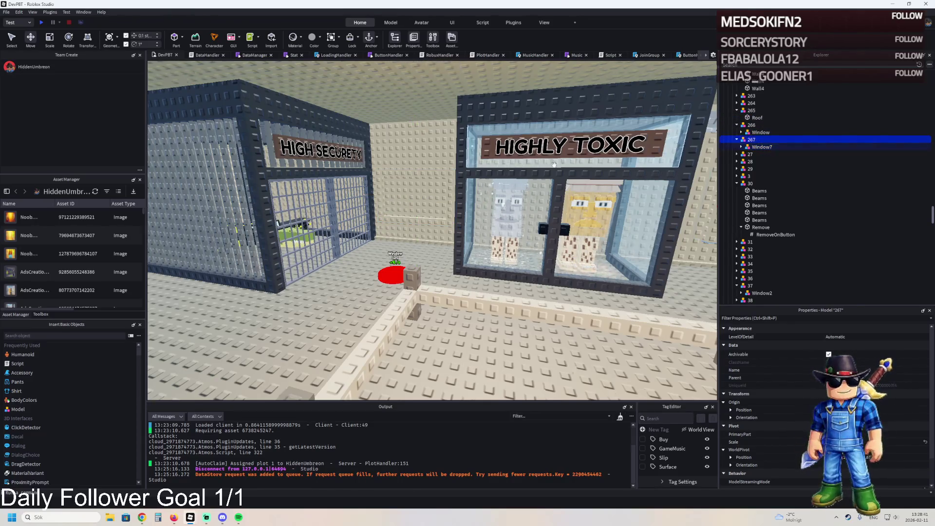
key("f")
Inspect the Window button, a floor part and its RemoveOnButton value.
left_click(416, 243)
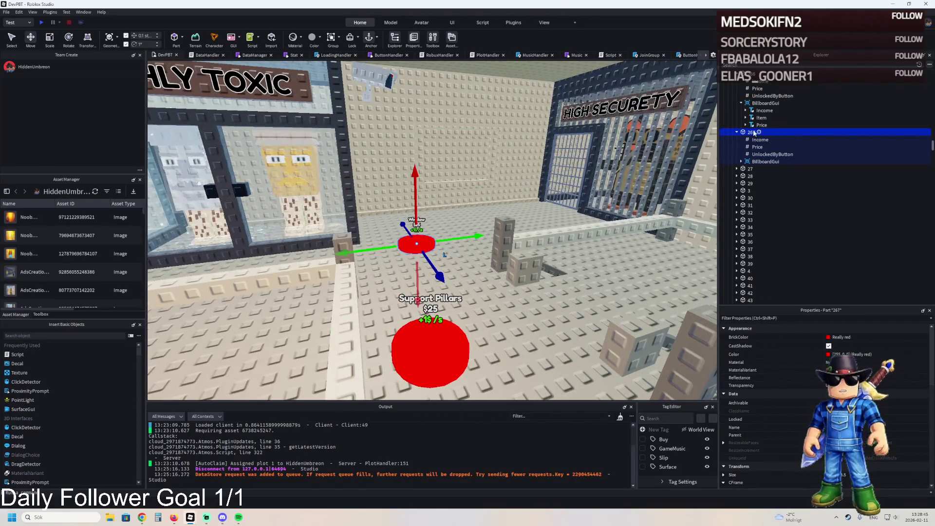
left_click(513, 251)
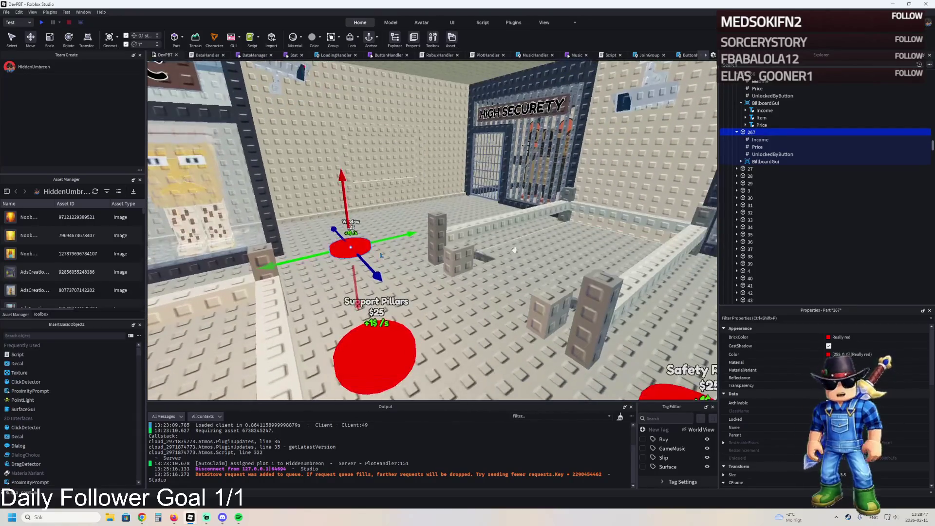
left_click(780, 139)
right_click(778, 140)
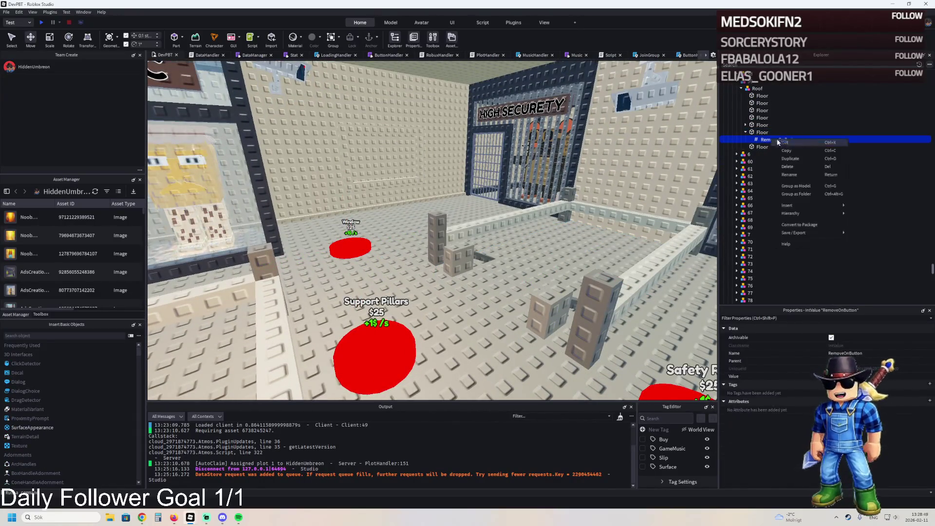
Check the RemoveOnButton values of both Remove parts, then bring up the Dev2.0 DataManager script.
left_click(797, 153)
left_click(742, 132)
left_click(775, 139)
left_click(750, 376)
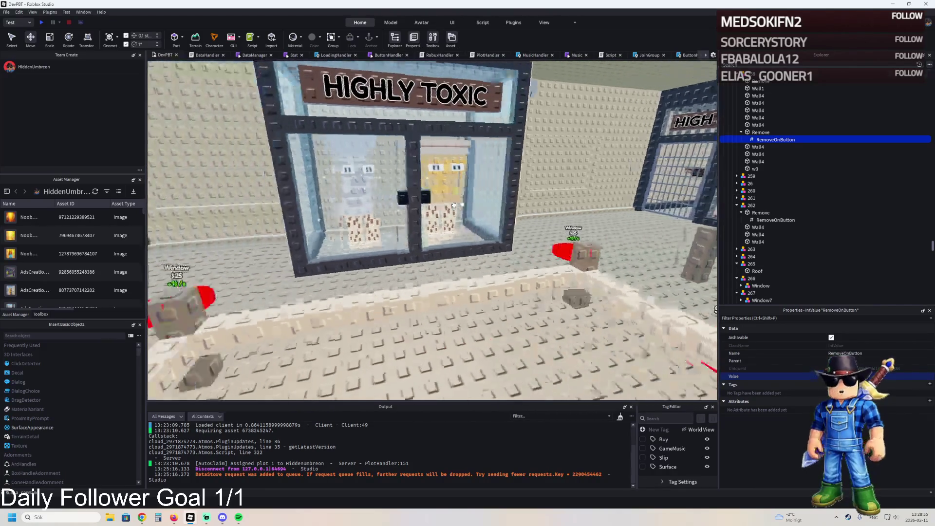
left_click(760, 81)
left_click(742, 80)
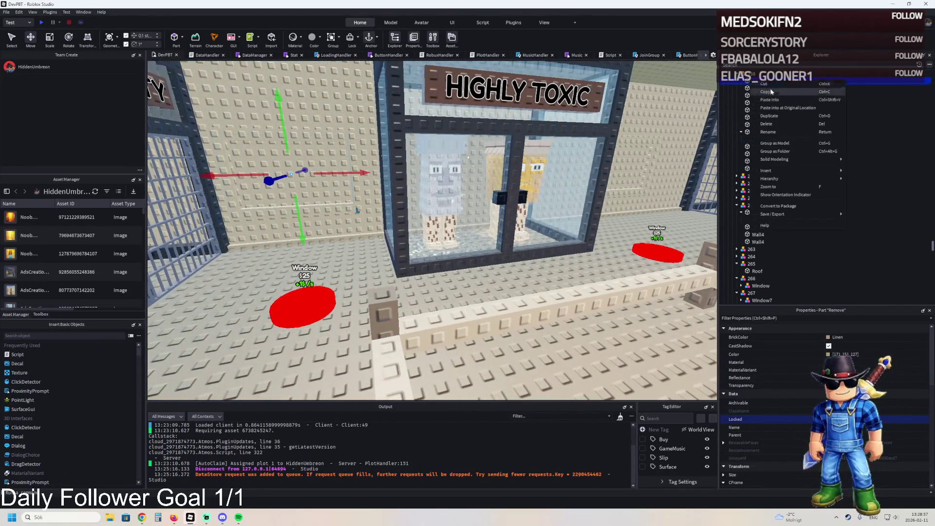
left_click(775, 89)
left_click(895, 376)
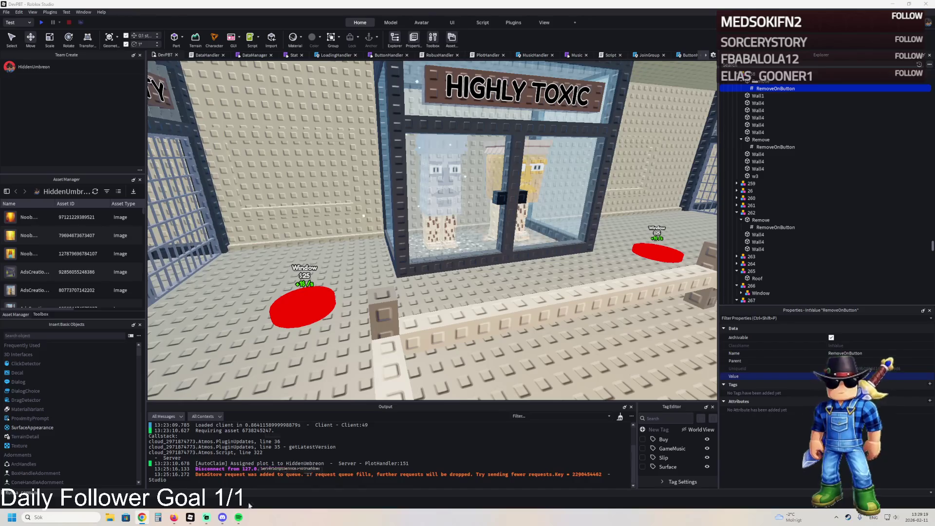
mouse_move(191, 520)
left_click(229, 480)
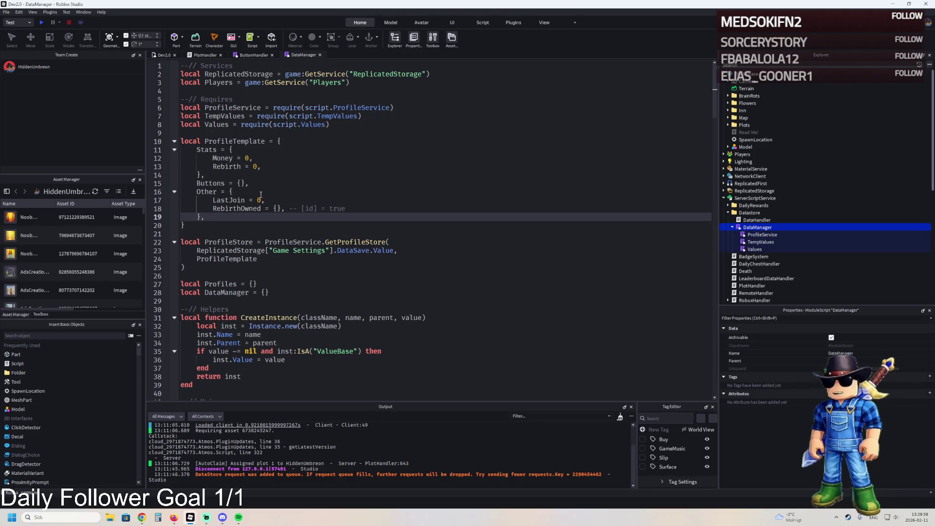
Copy the 'RebirthOwned = {}' line and paste it on a new line after 'Buttons = {},'.
left_click_drag(357, 207, 213, 209)
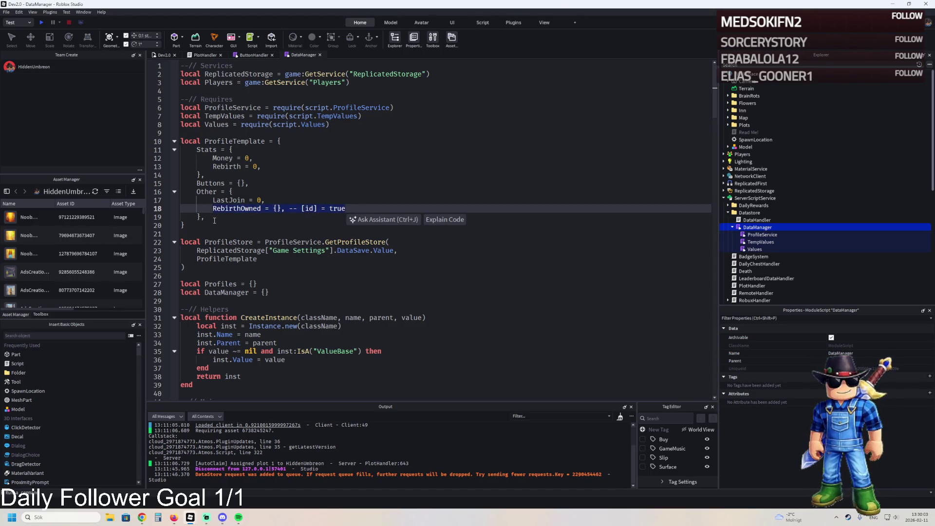
left_click(257, 186)
key("Return")
key("ctrl+v")
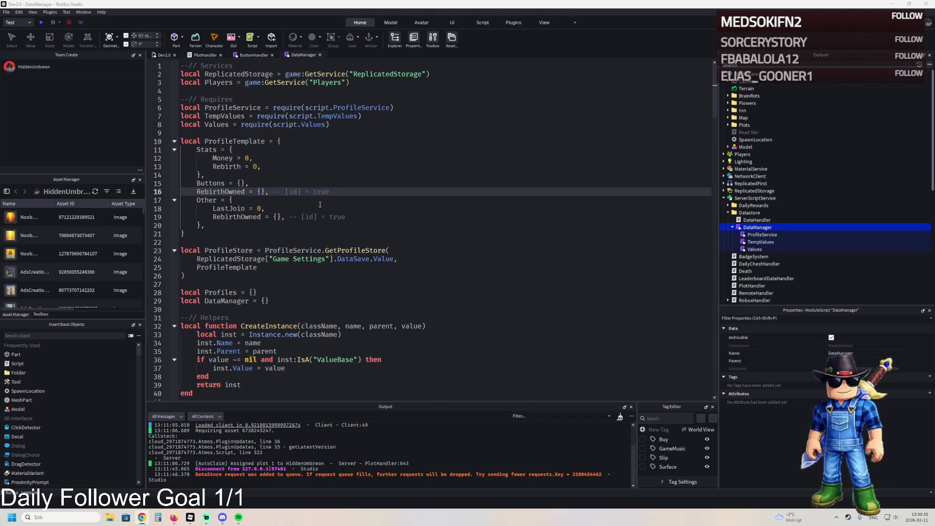
Replace reconcile lines 64–65 with RebirthOwned stored under data.Other.
scroll(320, 205, "down", 3)
scroll(311, 233, "down", 4)
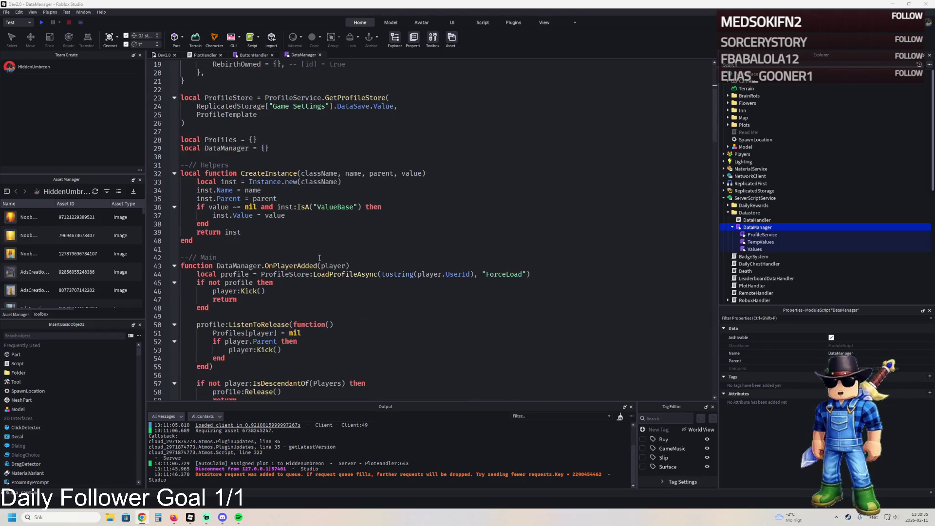
scroll(302, 246, "down", 3)
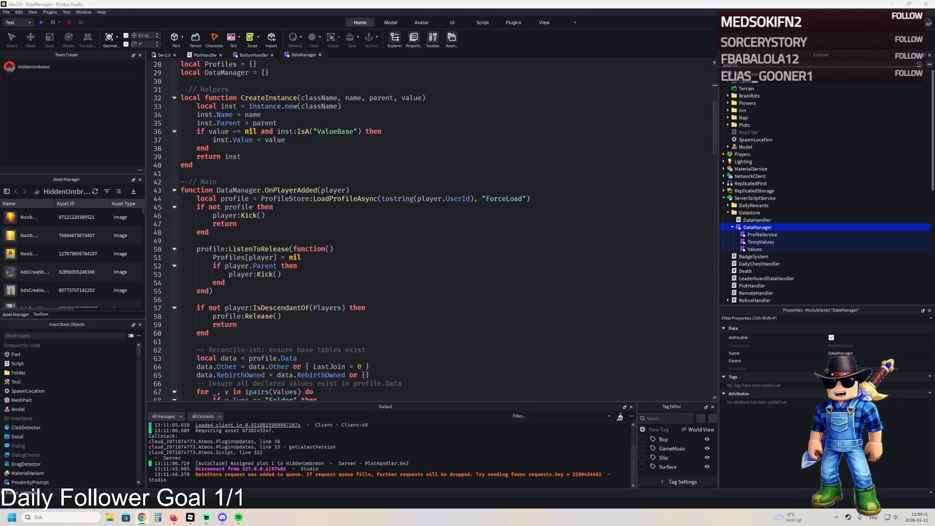
left_click(256, 249)
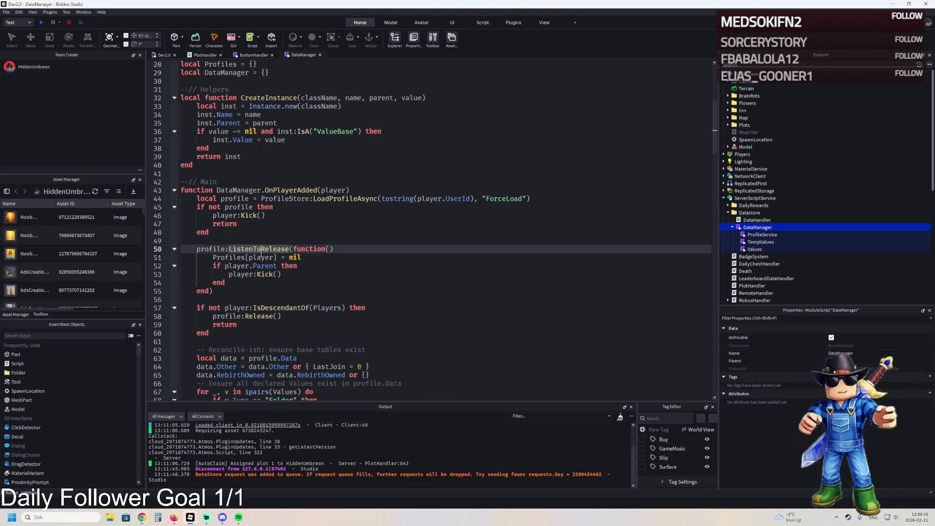
scroll(216, 315, "down", 2)
left_click_drag(196, 316, 380, 322)
key("ctrl+v")
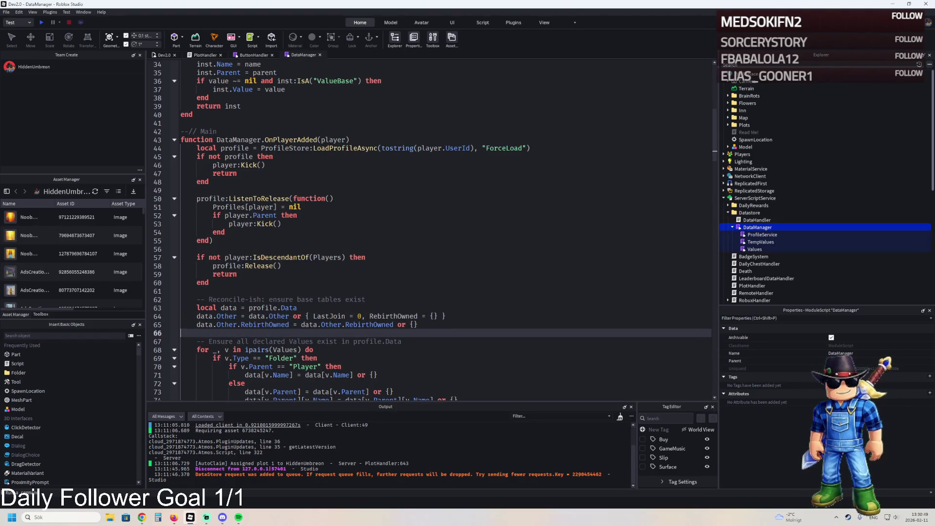
Remove the blank line after Buttons and nest the RebirthOwned reconcile lines under data.Other.
scroll(310, 188, "up", 10)
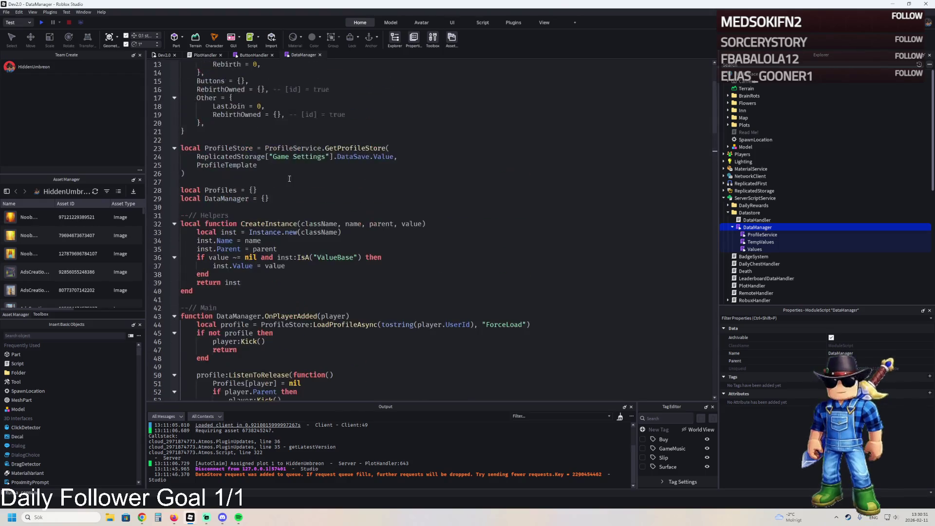
scroll(344, 194, "down", 8)
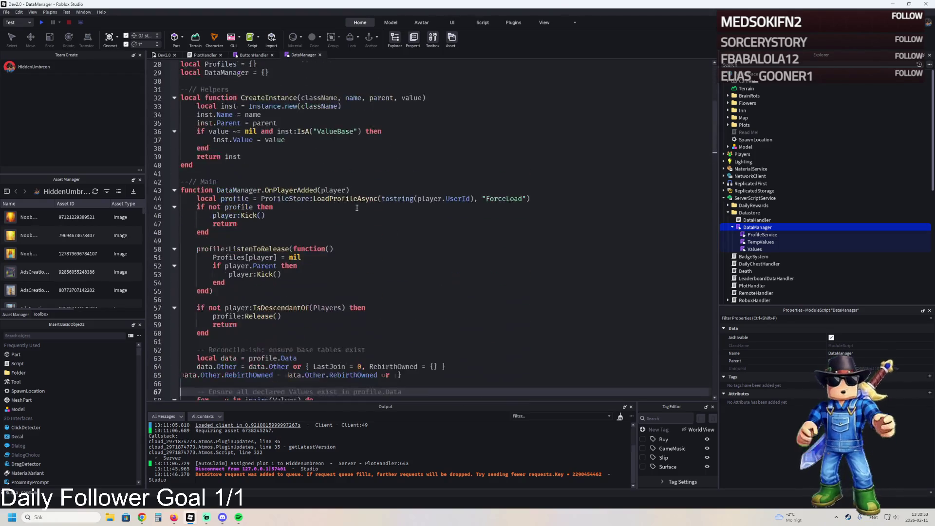
scroll(356, 209, "up", 4)
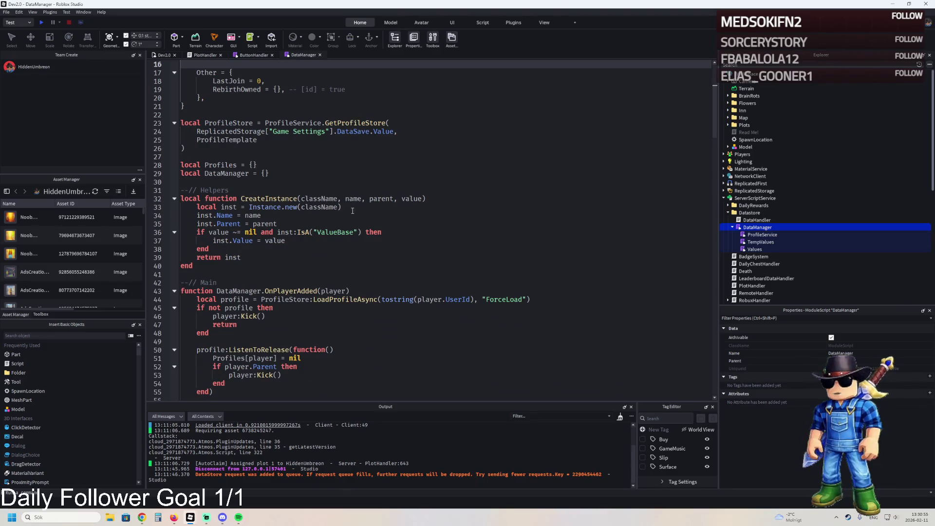
scroll(352, 212, "up", 4)
key("BackSpace")
scroll(352, 212, "down", 12)
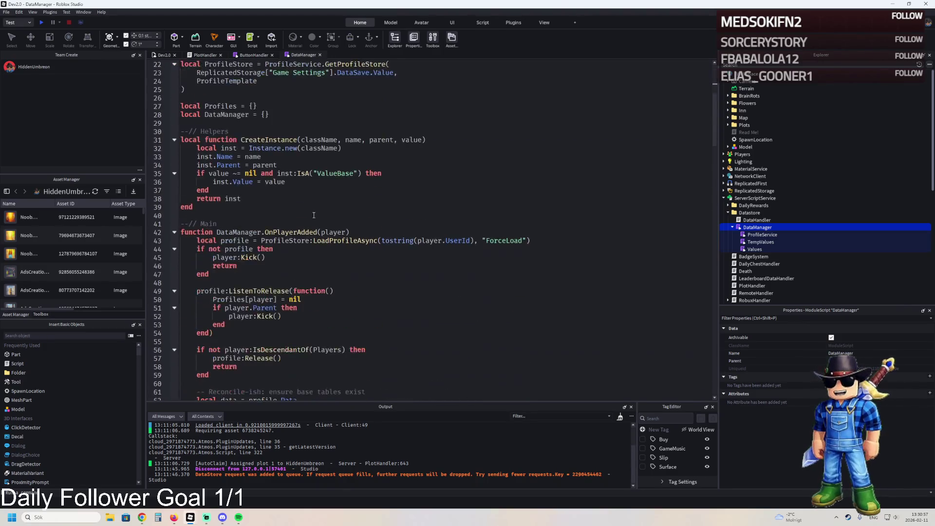
left_click_drag(374, 266, 197, 257)
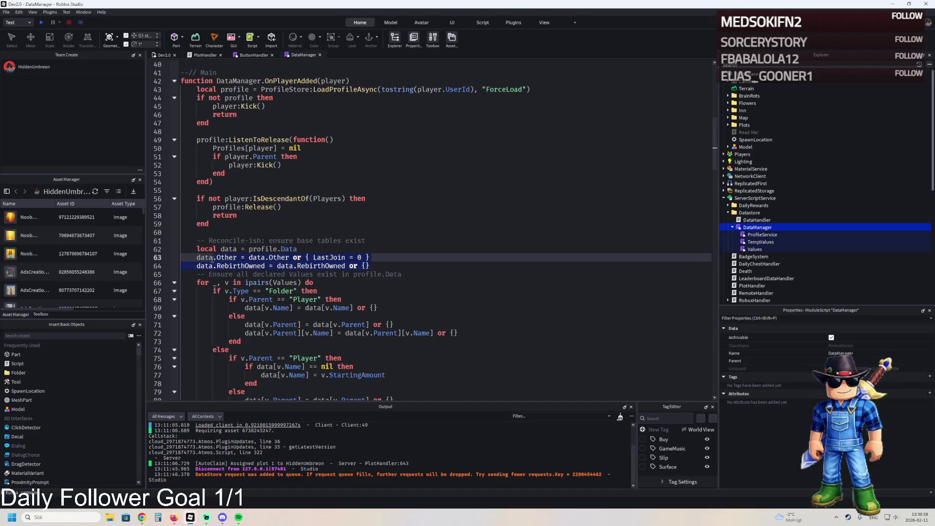
type("data.Other = data.Other or { LastJoin = 0, RebirthOwned = {} } data.Other.RebirthOwned = data.Other.RebirthOwned or {}")
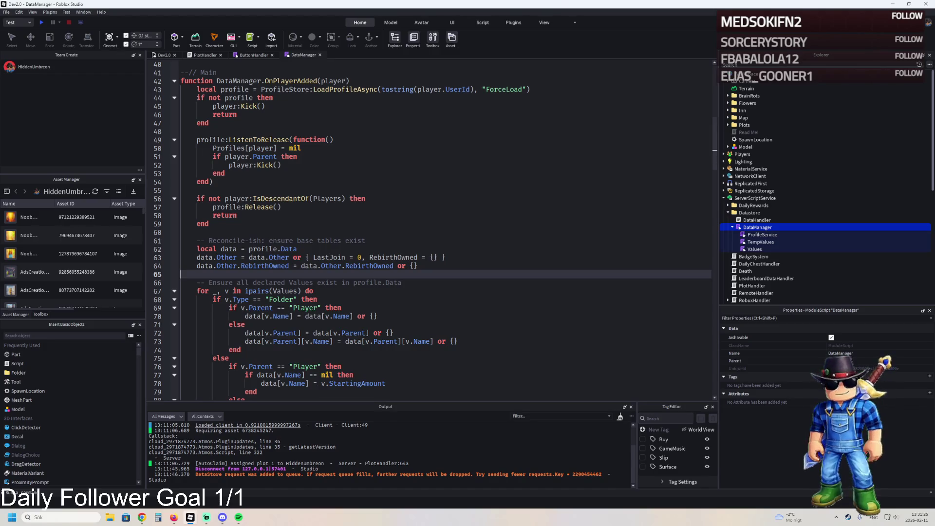
Search DataManager for 'read' and look over the CreateInstance line around line 32.
key("ctrl+f")
type("read")
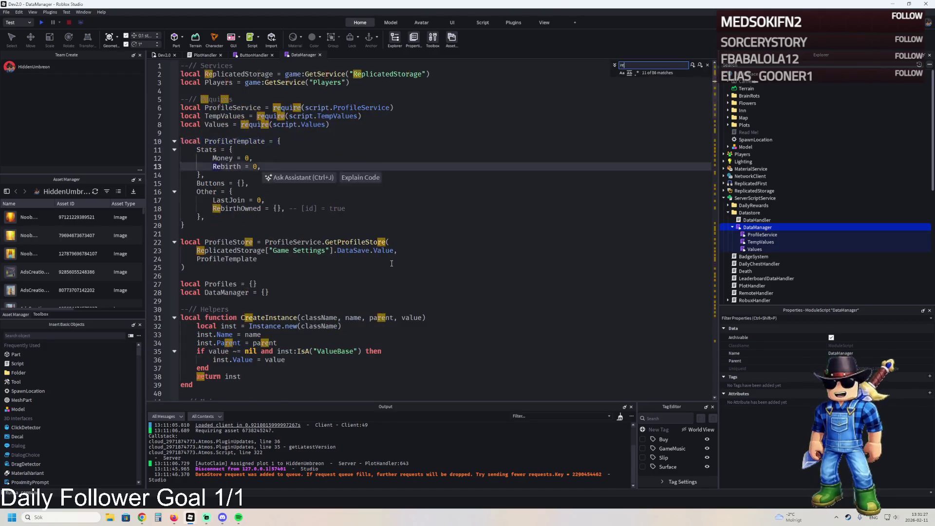
scroll(395, 259, "down", 4)
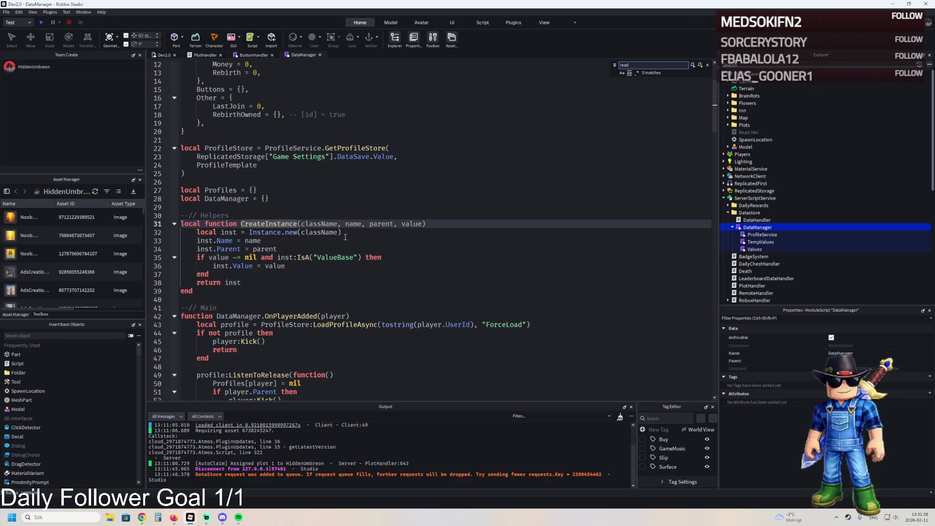
key("BackSpace")
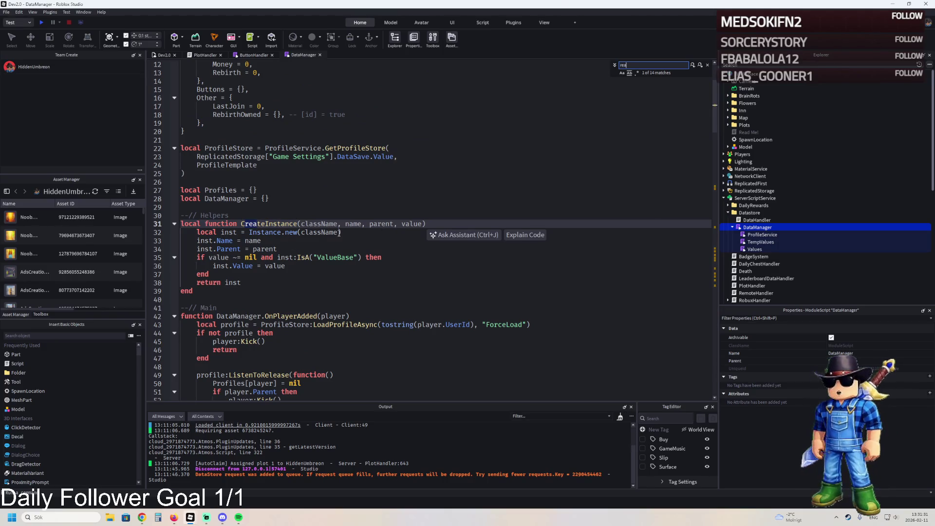
key("Escape")
key("Down")
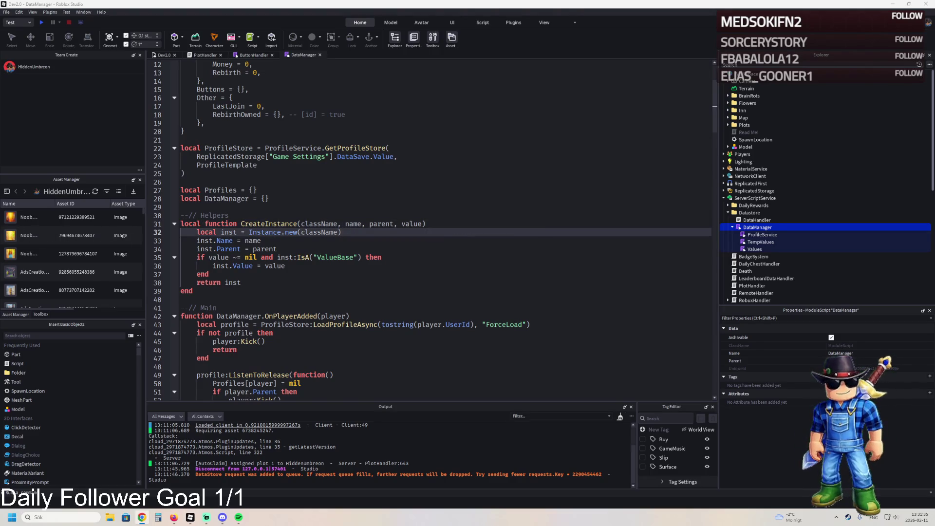
key("Up")
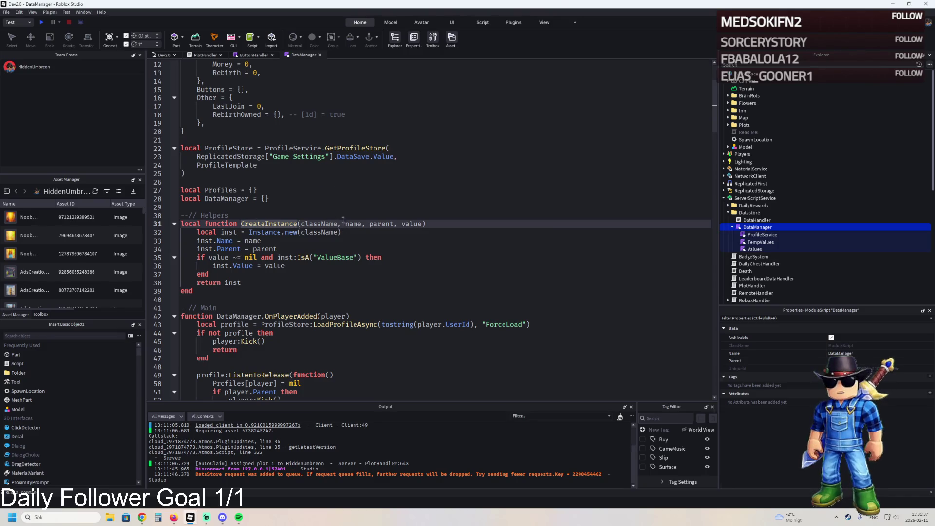
In PlotHandler, find 'local data = DataManager:Get(player)' at line 240.
left_click(205, 54)
key("ctrl+f")
type("local data = DataManager:Get(player)")
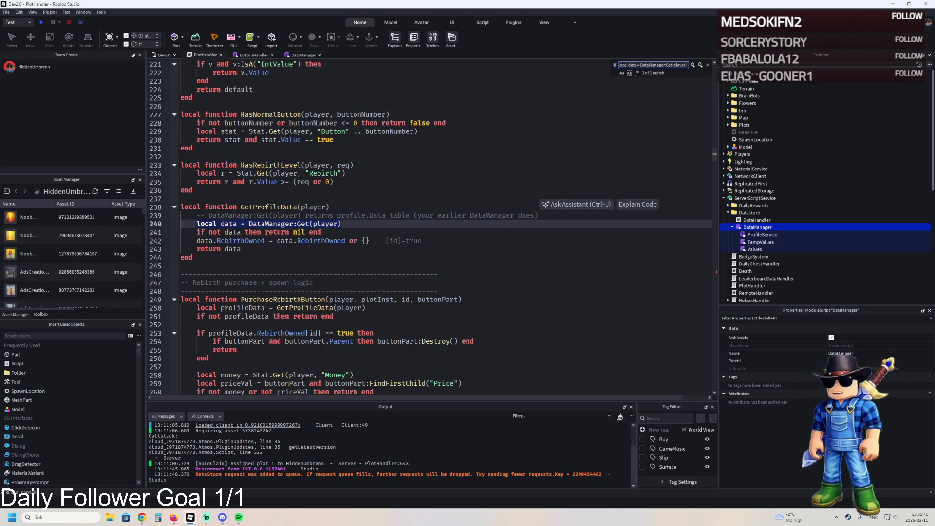
key("Escape")
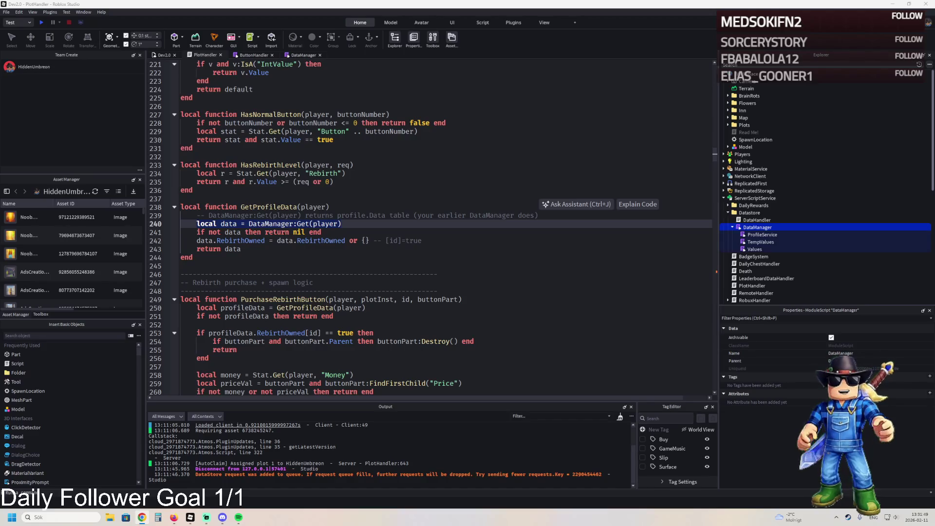
key("End")
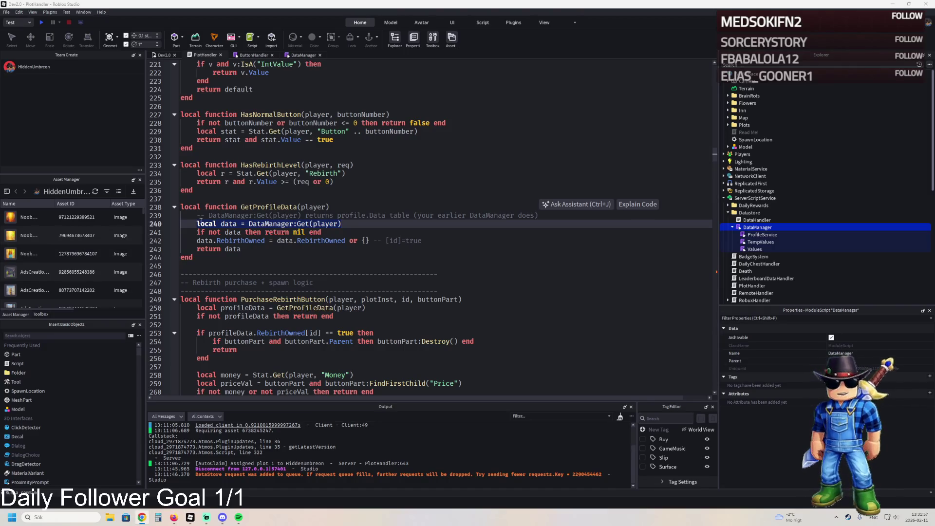
left_click(200, 223)
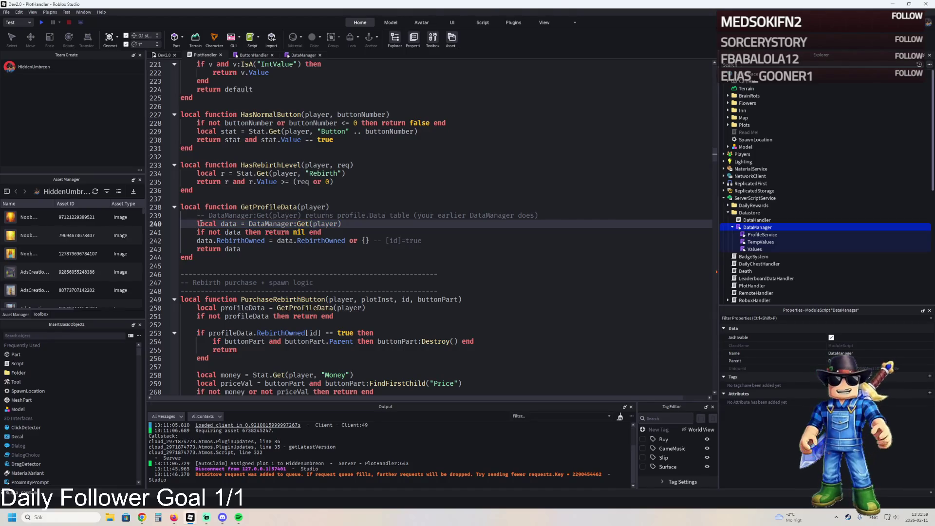
triple_click(200, 224)
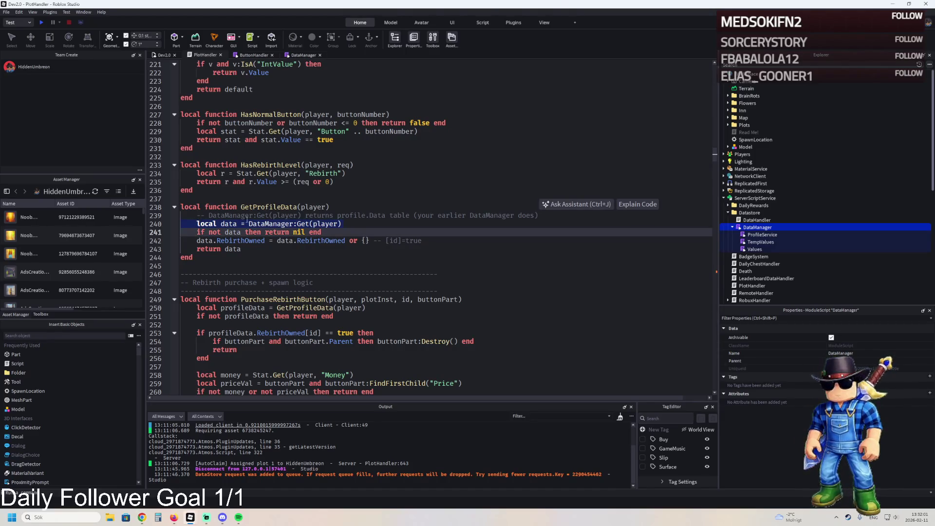
type("data.Other = data.Other or {}     data.Other.RebirthOwned = data.Other.RebirthOwned or {}      data.Other.RebirthOwned[id] = true")
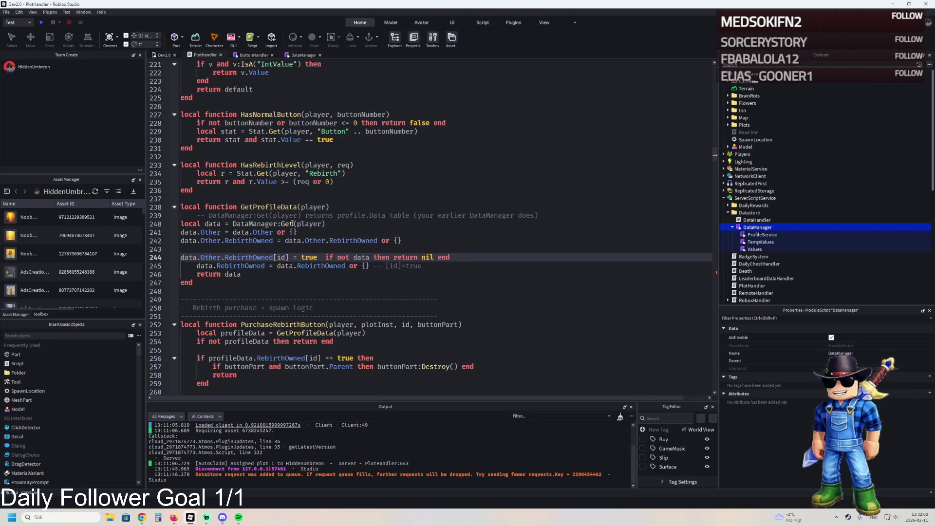
key("ctrl+z")
left_click_drag(342, 224, 197, 224)
type("local data = DataManager:Get(player)     data.Other = data.Other or {}     data.Other.RebirthOwned = data.Other.RebirthOwned or {}      data.Other.RebirthOwned[id] = true")
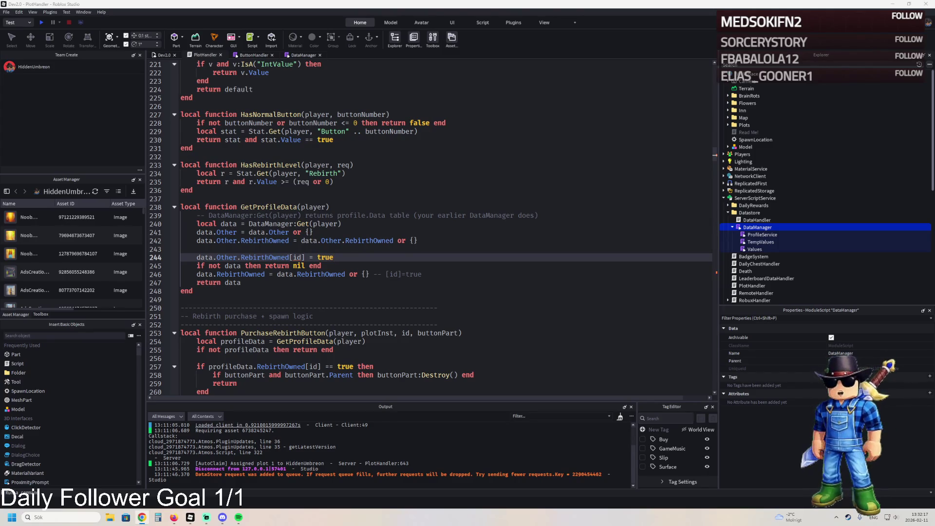
key("ctrl+f")
type("local data = DataManager:Get(player)")
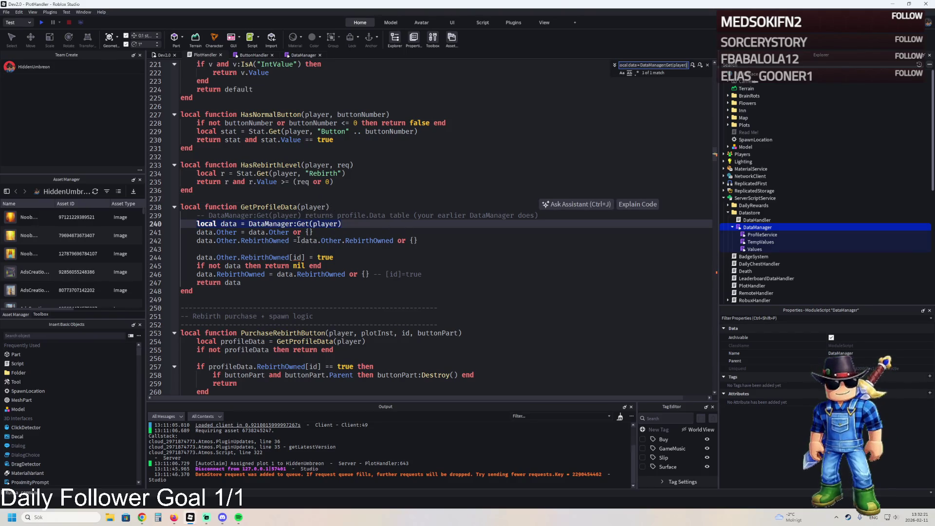
key("Escape")
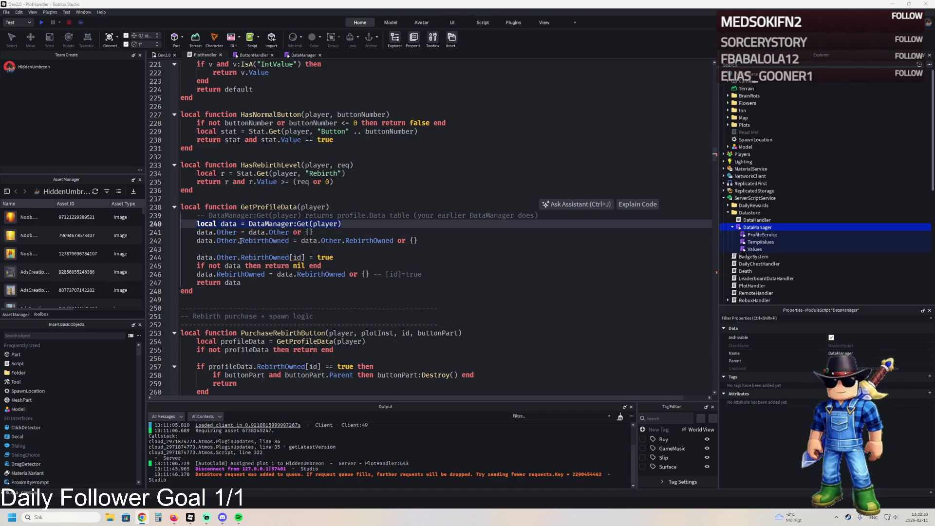
key("shift+Down")
key("shift+Down")
key("shift+Down")
key("ctrl+c")
key("BackSpace")
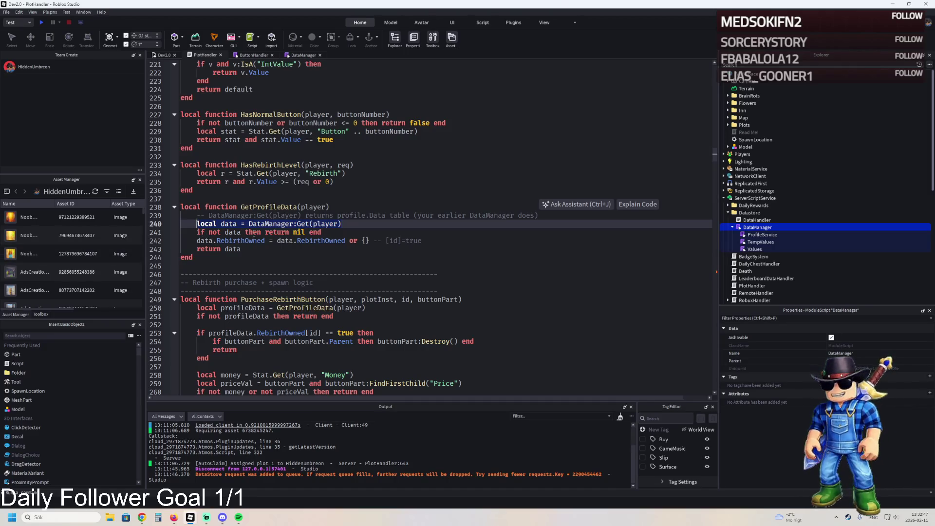
key("ctrl+v")
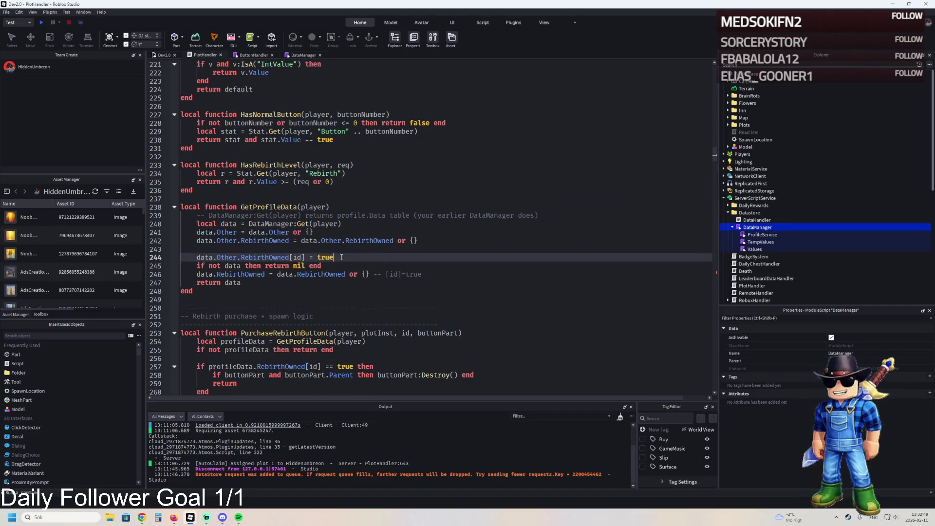
type("local data = DataManager:Get(player)     local owned = data and data.Other and data.Other.RebirthOwned     if owned and owned[id] then         return -- already bought     end")
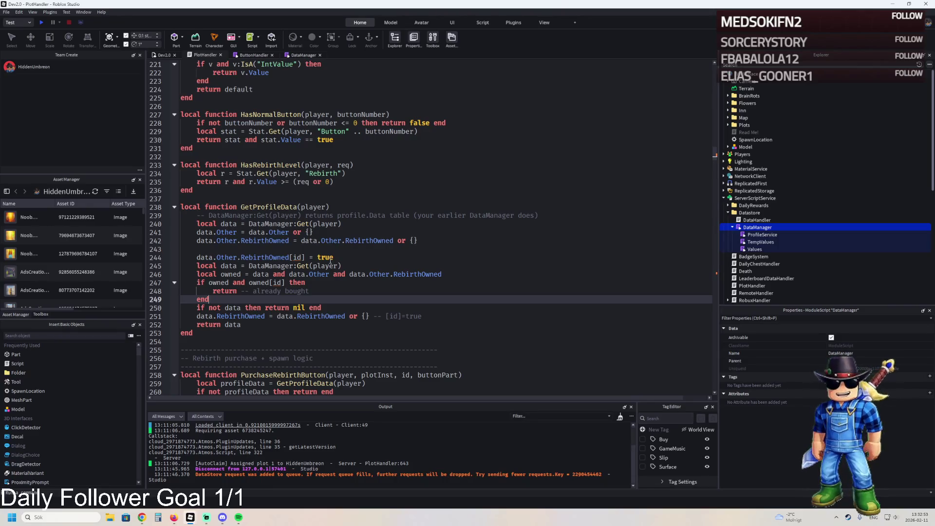
key("ctrl+z")
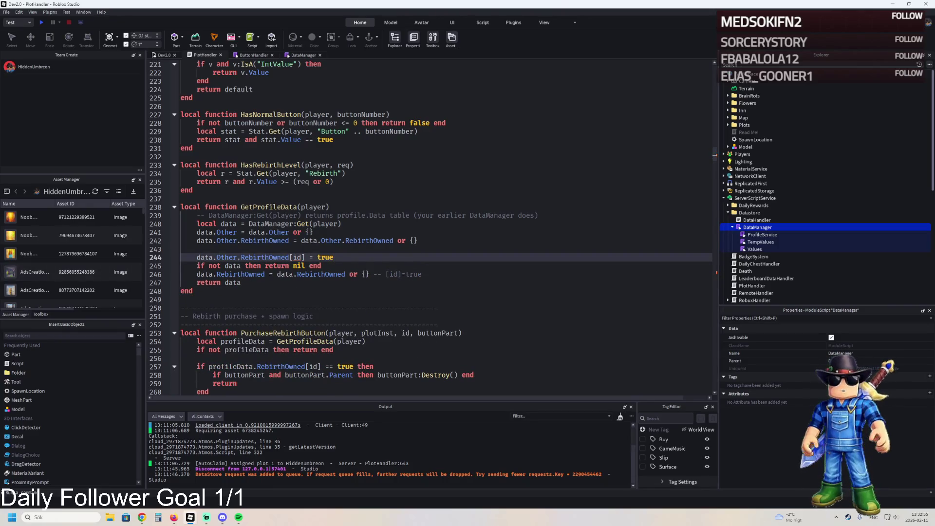
key("ctrl+z")
key("ctrl+z")
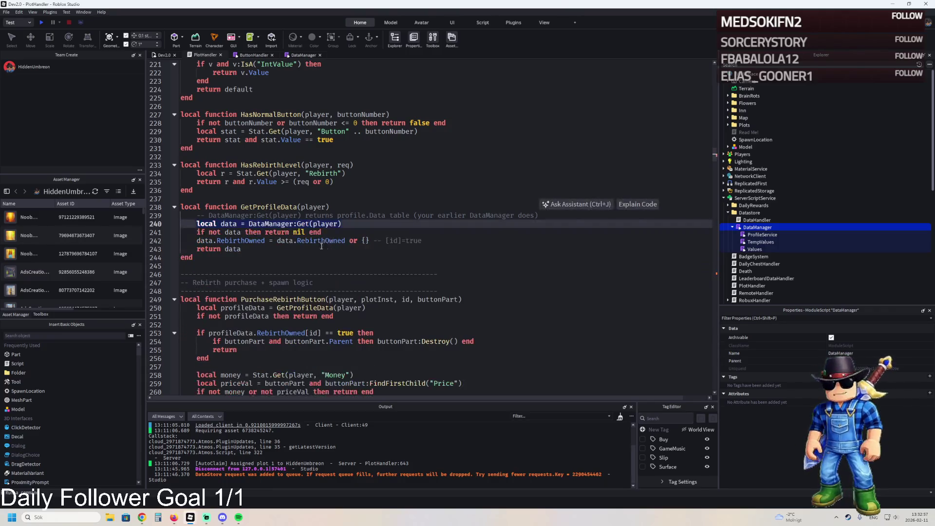